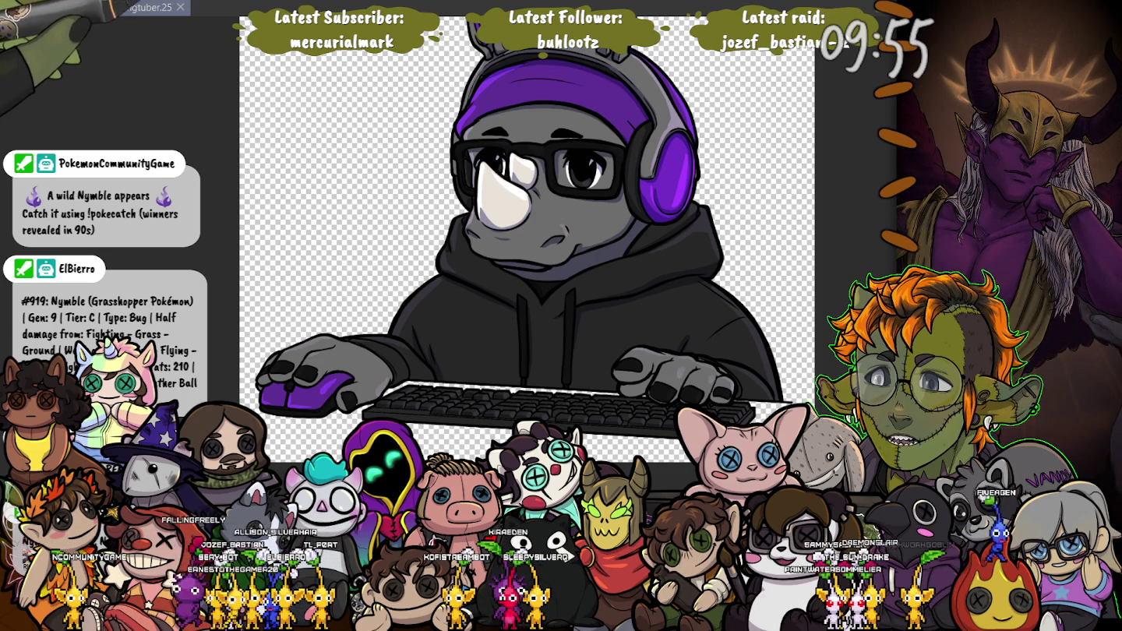
Switch from the rhino PNGtuber canvas to the swordsman sketch canvas with Ctrl+Tab.
key("ctrl+Tab")
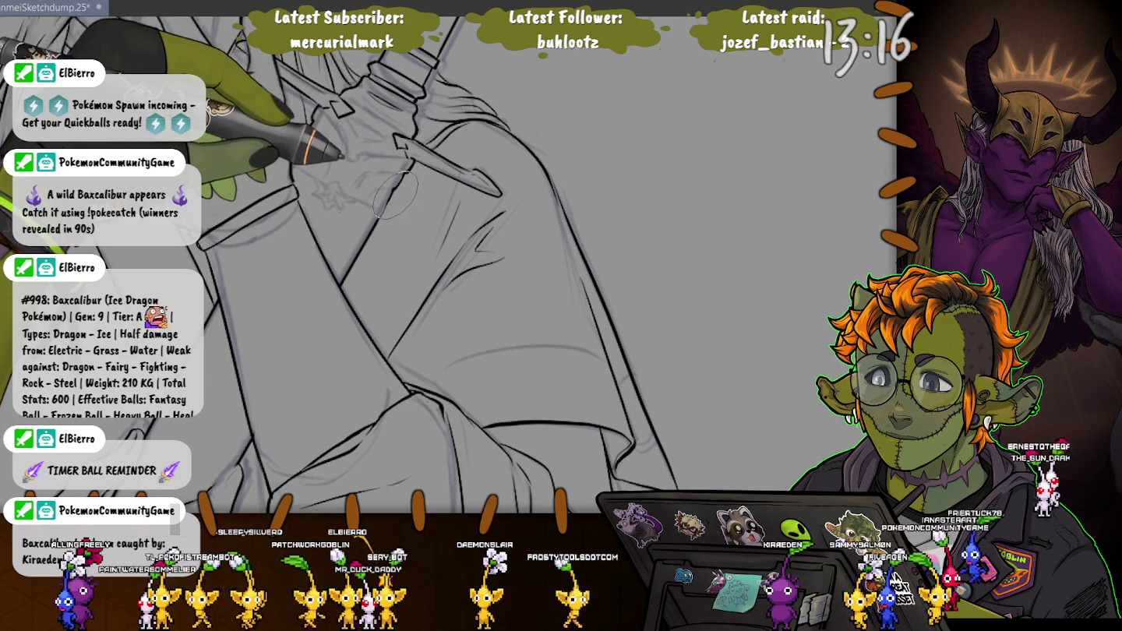
Zoom the view in on the sword hilt and wrist cuff.
scroll(405, 176, "up", 2)
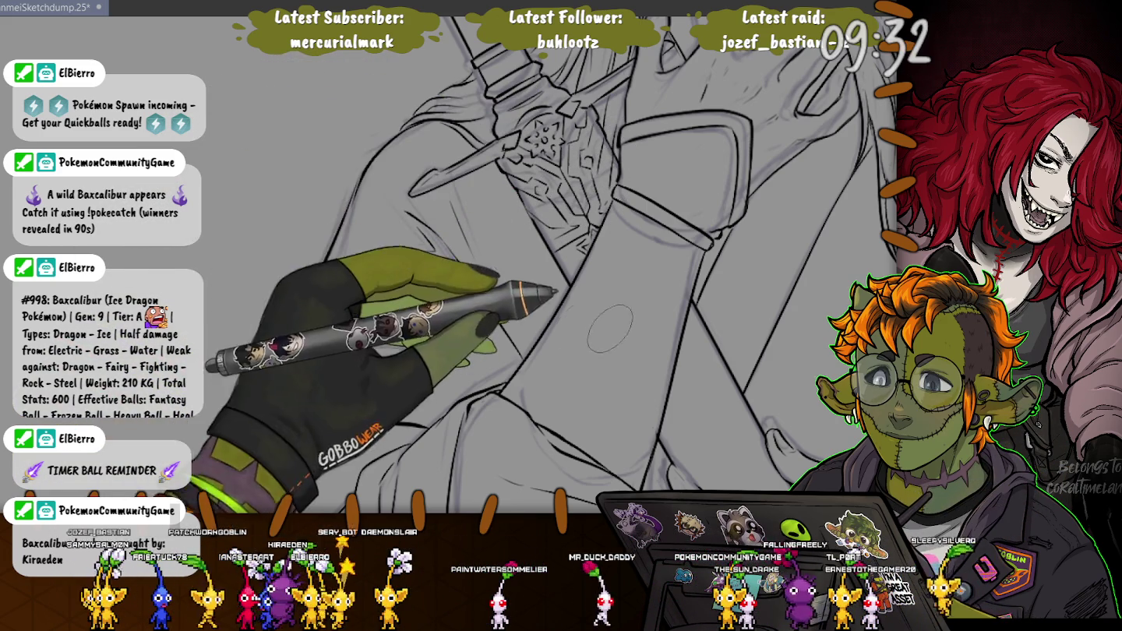
Add a light stroke by the wrist cuff, then reframe the tilted view on the belt and lower hand.
left_click_drag(515, 218, 545, 199)
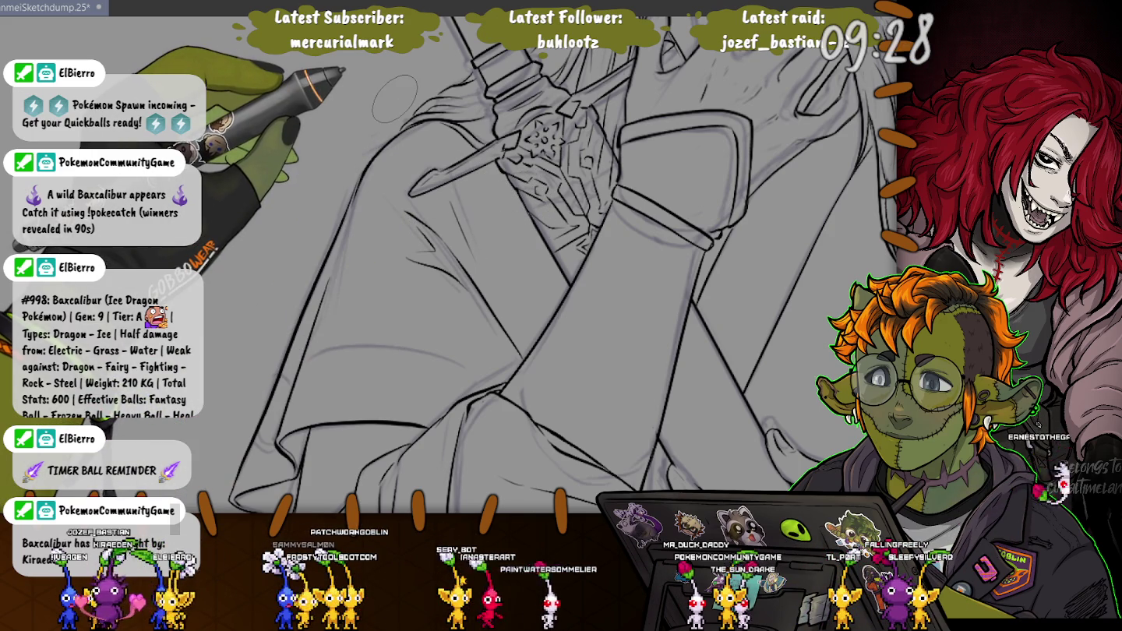
key("ctrl+minus")
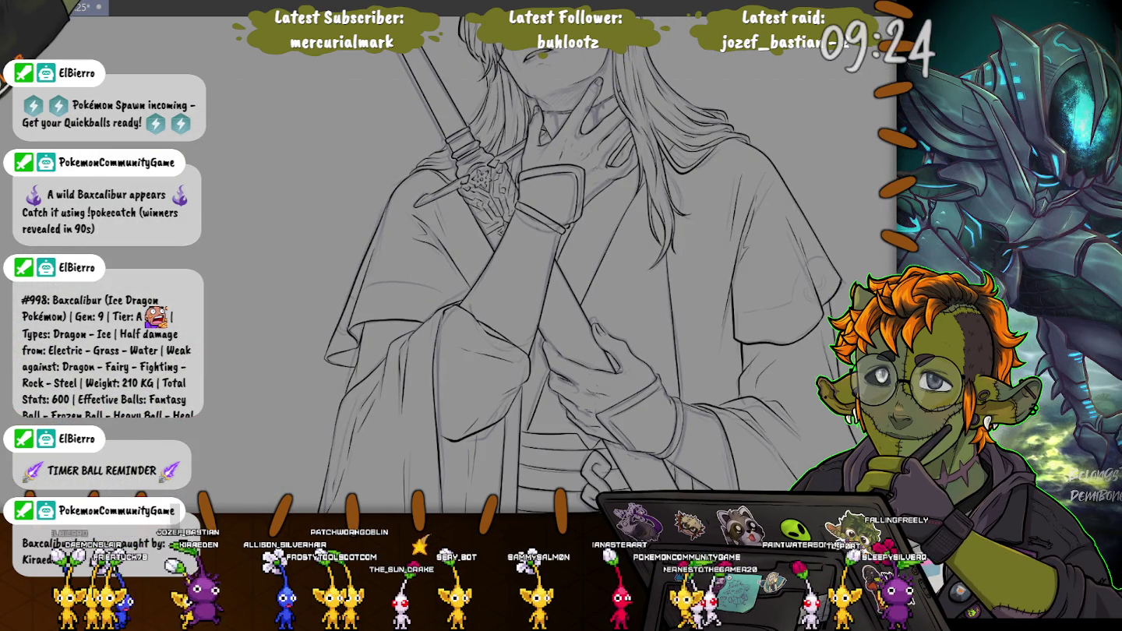
key("minus")
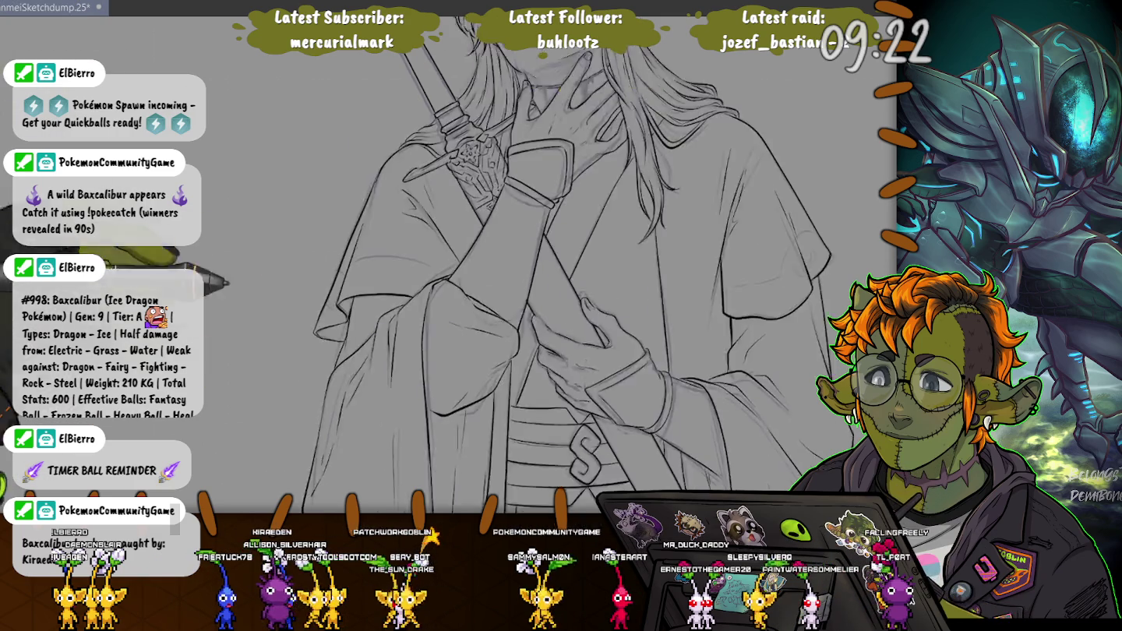
scroll(545, 264, "down", 3)
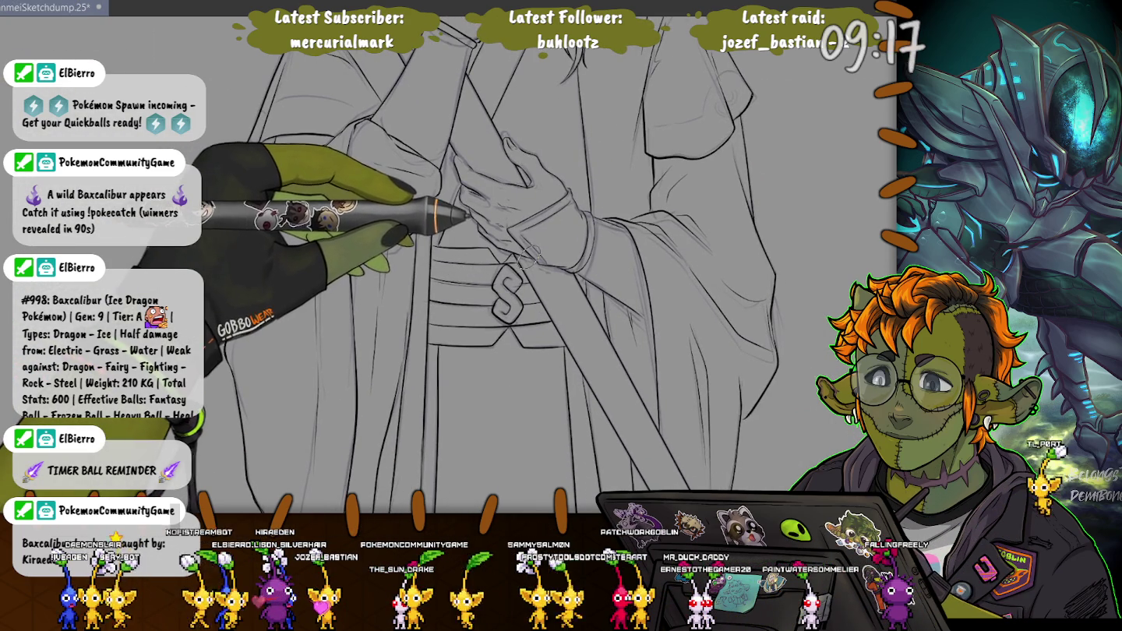
scroll(529, 256, "up", 2)
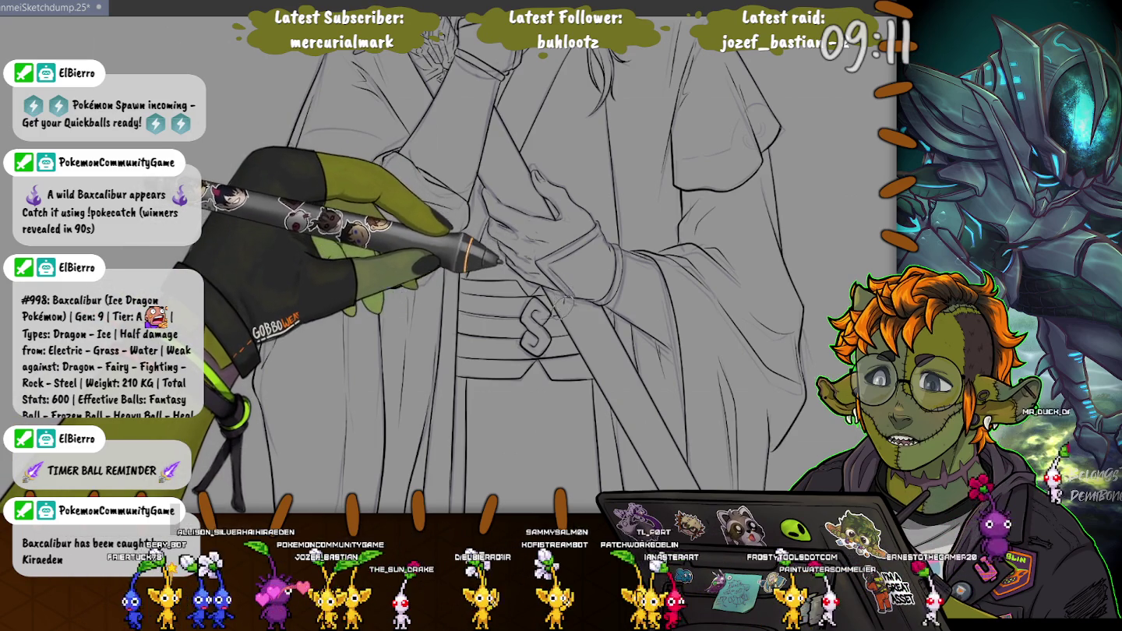
scroll(562, 320, "up", 1)
scroll(549, 296, "up", 1)
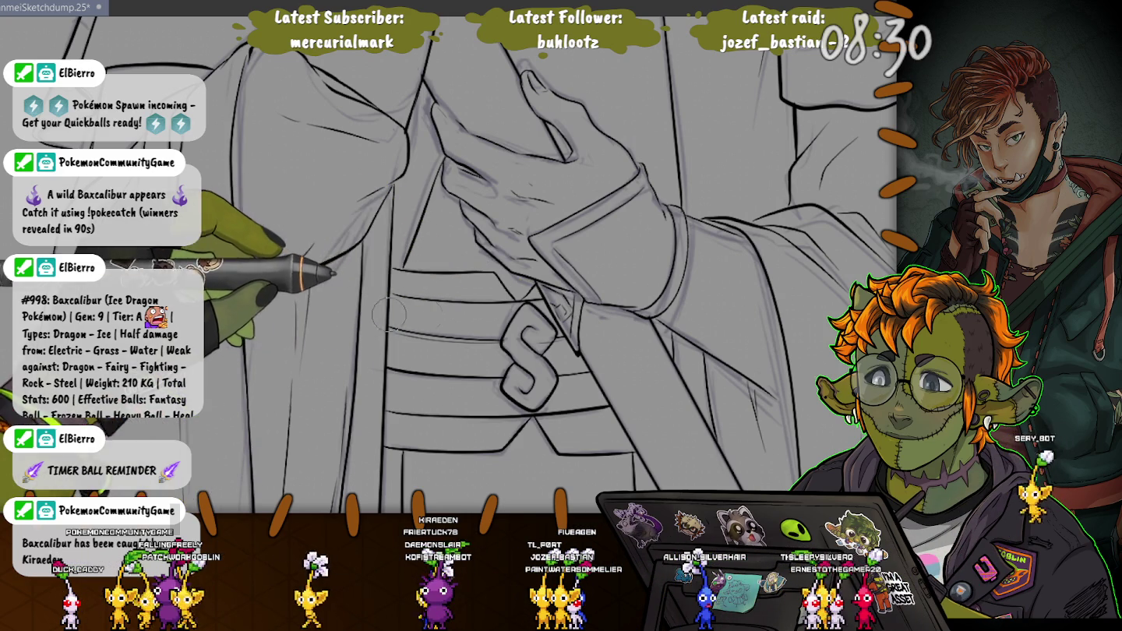
Draw a rune-like ornament at the bar's end and reshape the sheath's bottom edge around the star.
scroll(309, 323, "down", 5)
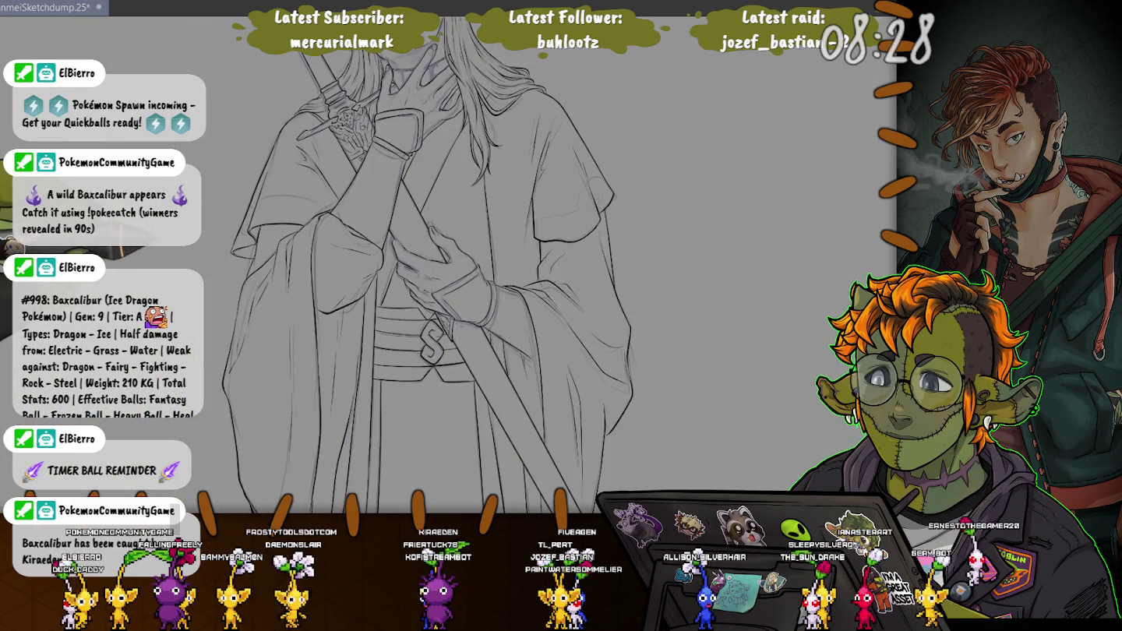
scroll(520, 364, "down", 3)
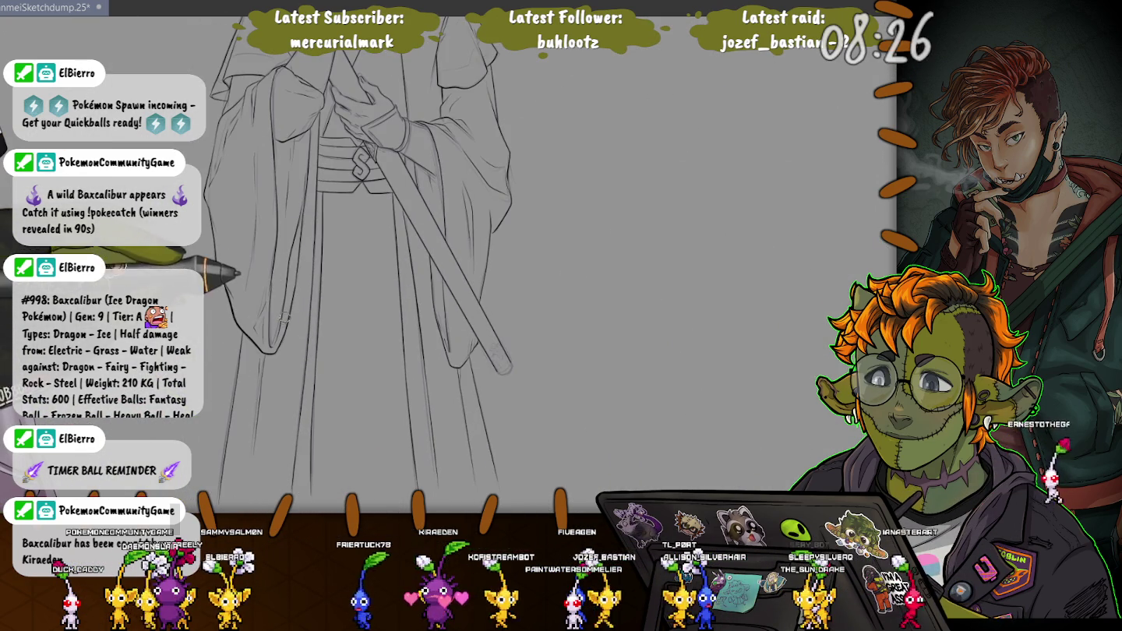
scroll(520, 365, "up", 2)
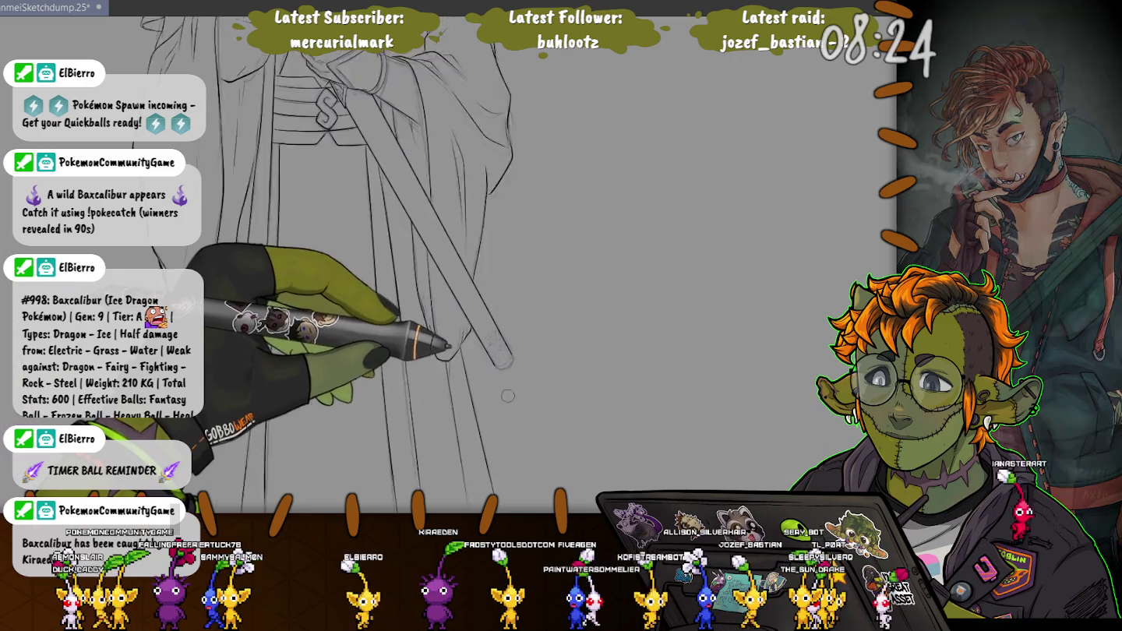
scroll(510, 372, "up", 2)
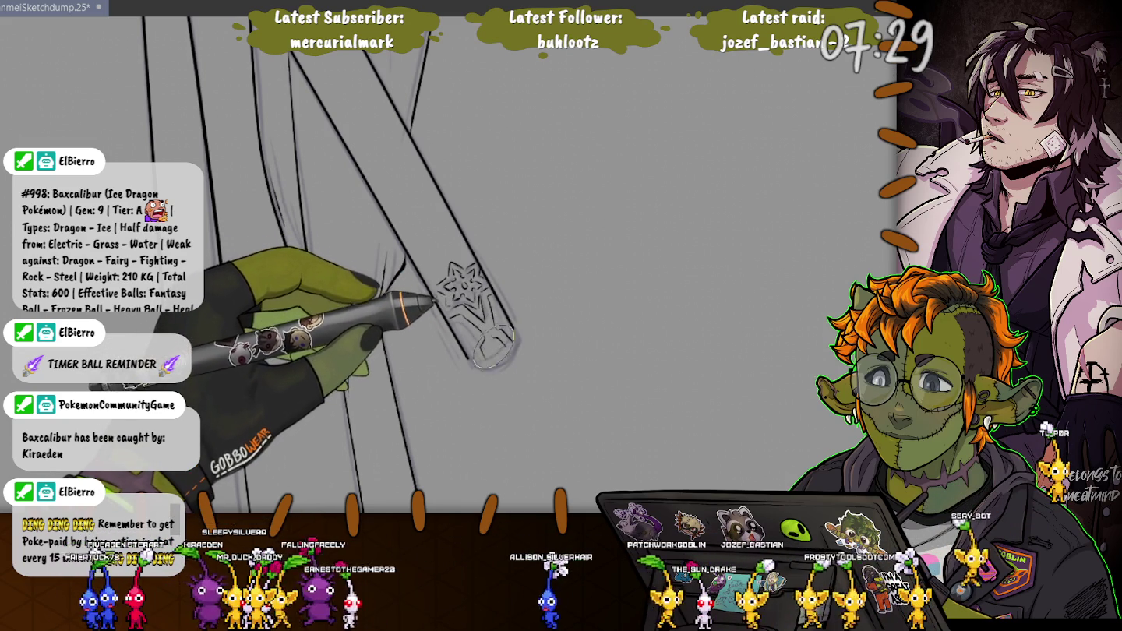
left_click_drag(489, 333, 509, 354)
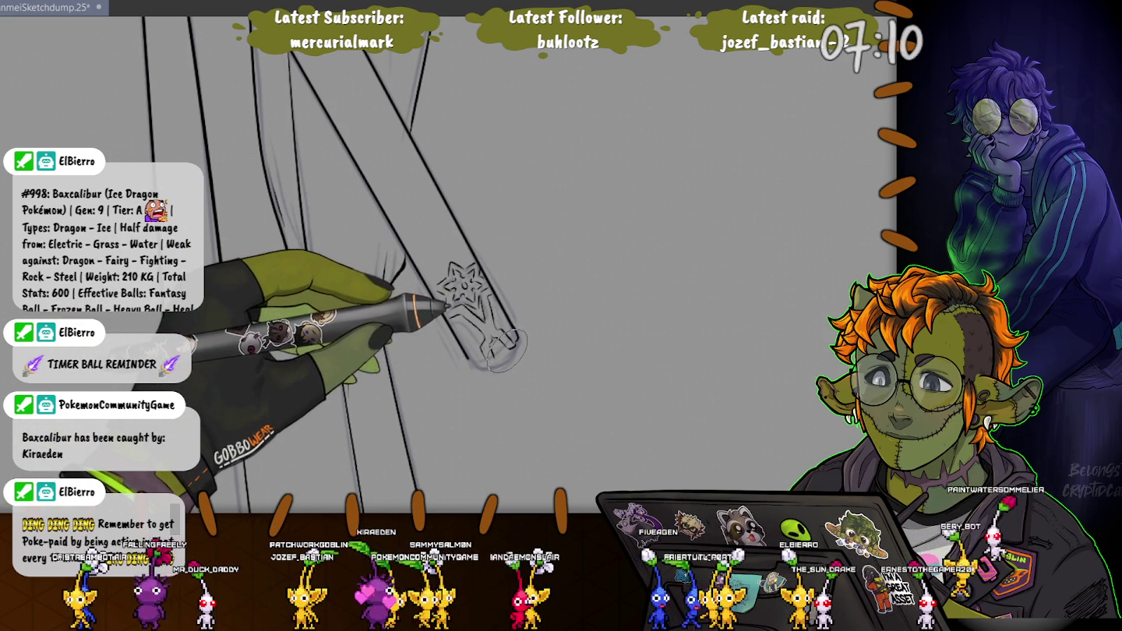
mouse_move(505, 349)
left_mouse_down()
mouse_move(481, 342)
mouse_move(493, 363)
mouse_move(483, 367)
mouse_move(500, 360)
left_mouse_up()
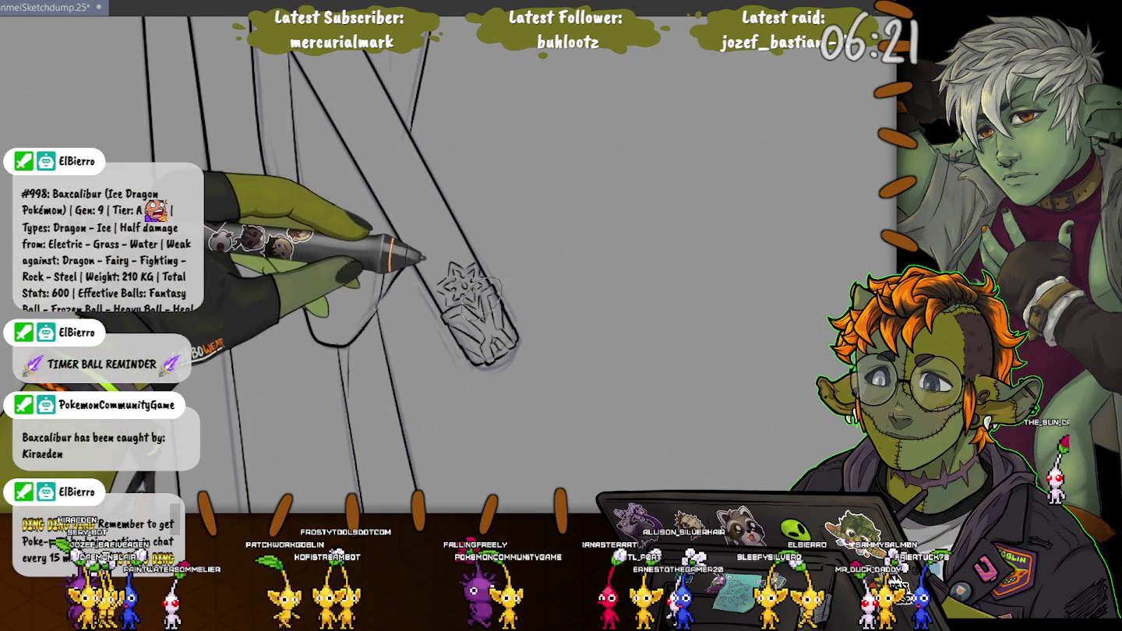
scroll(338, 199, "down", 2)
scroll(214, 190, "down", 2)
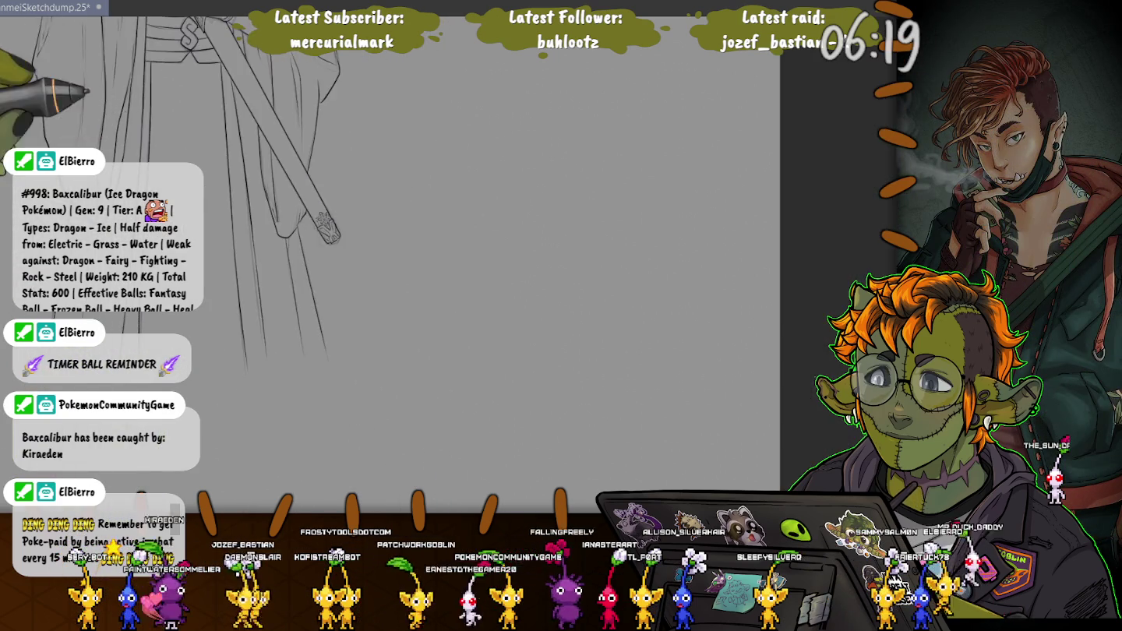
scroll(214, 190, "down", 2)
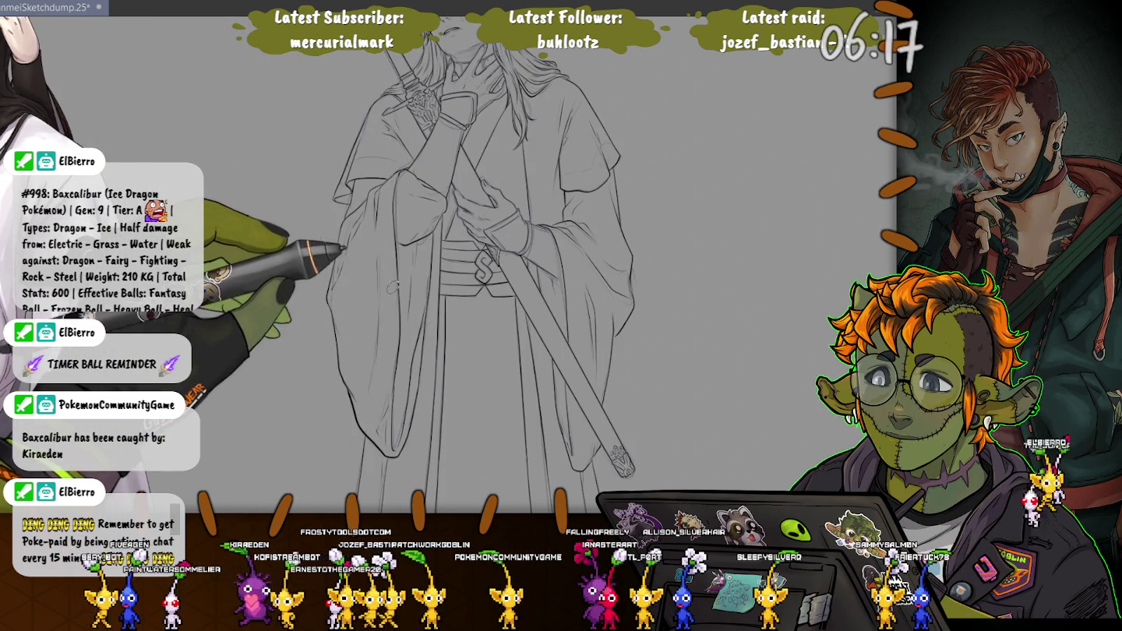
scroll(506, 265, "down", 1)
scroll(507, 264, "down", 1)
scroll(506, 265, "down", 1)
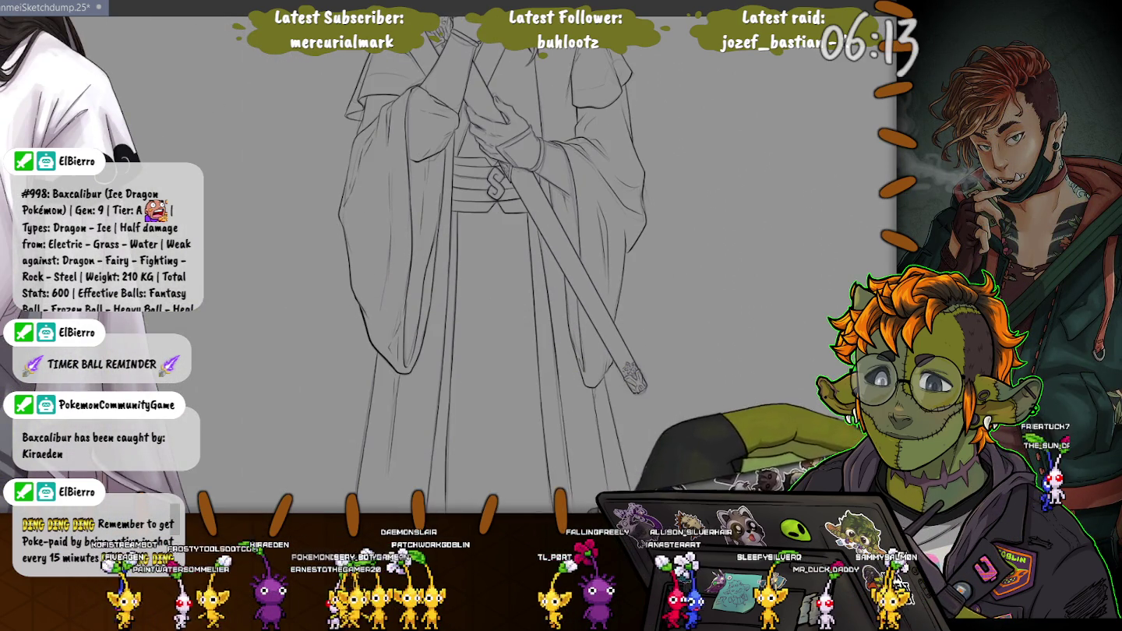
scroll(537, 327, "up", 3)
scroll(601, 373, "up", 2)
scroll(615, 381, "up", 2)
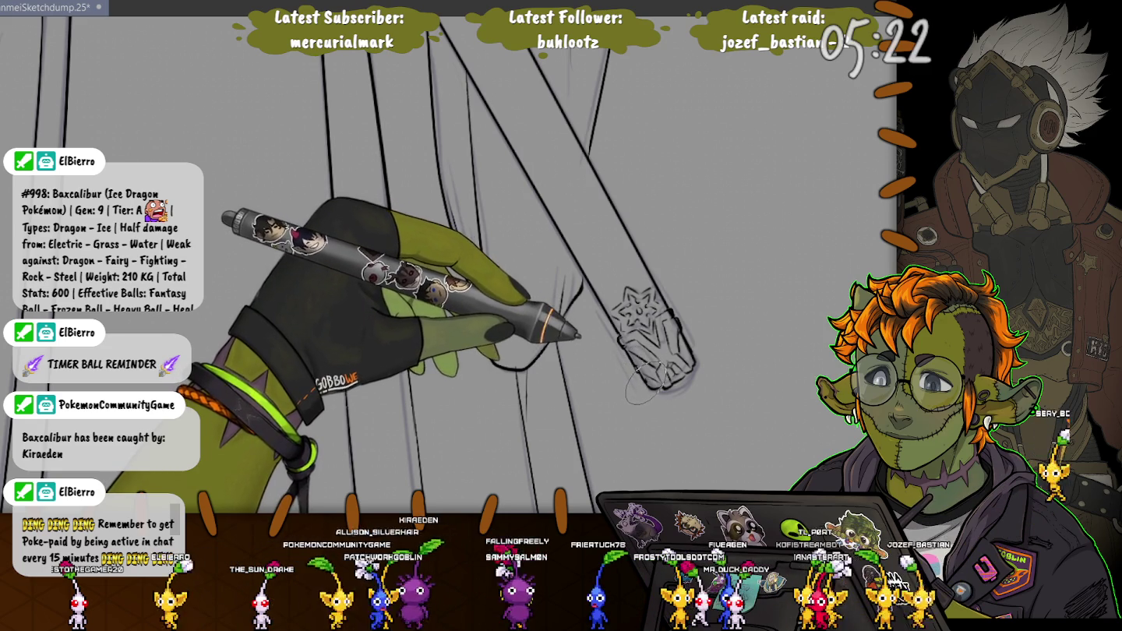
Darken the top of the emblem and add sketch strokes below the star.
left_click_drag(642, 304, 668, 306)
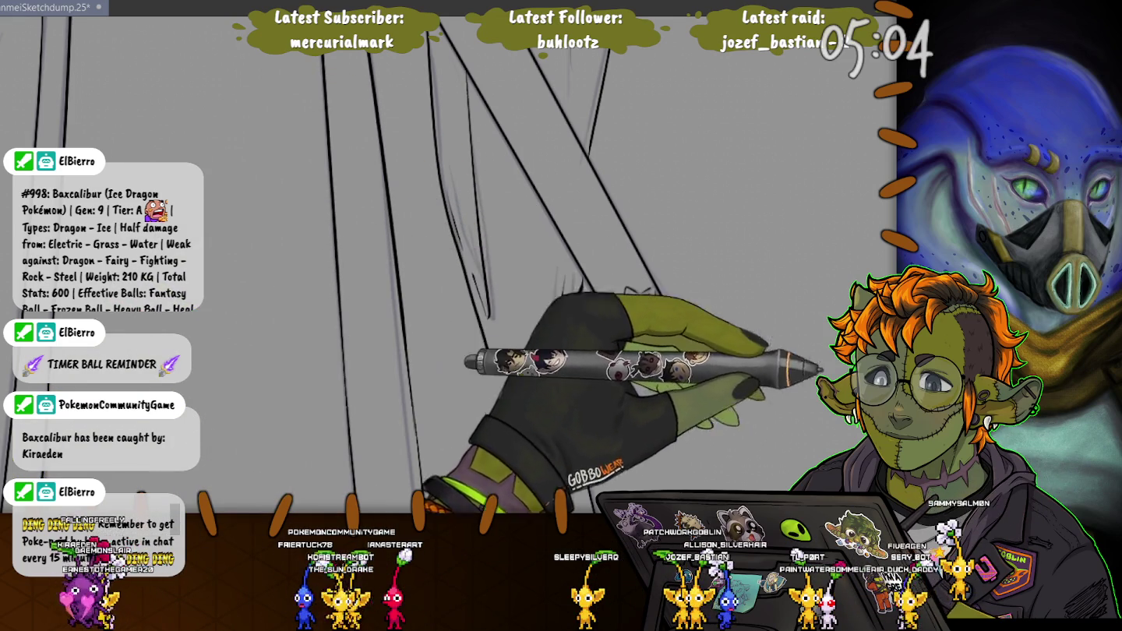
left_click_drag(634, 334, 689, 370)
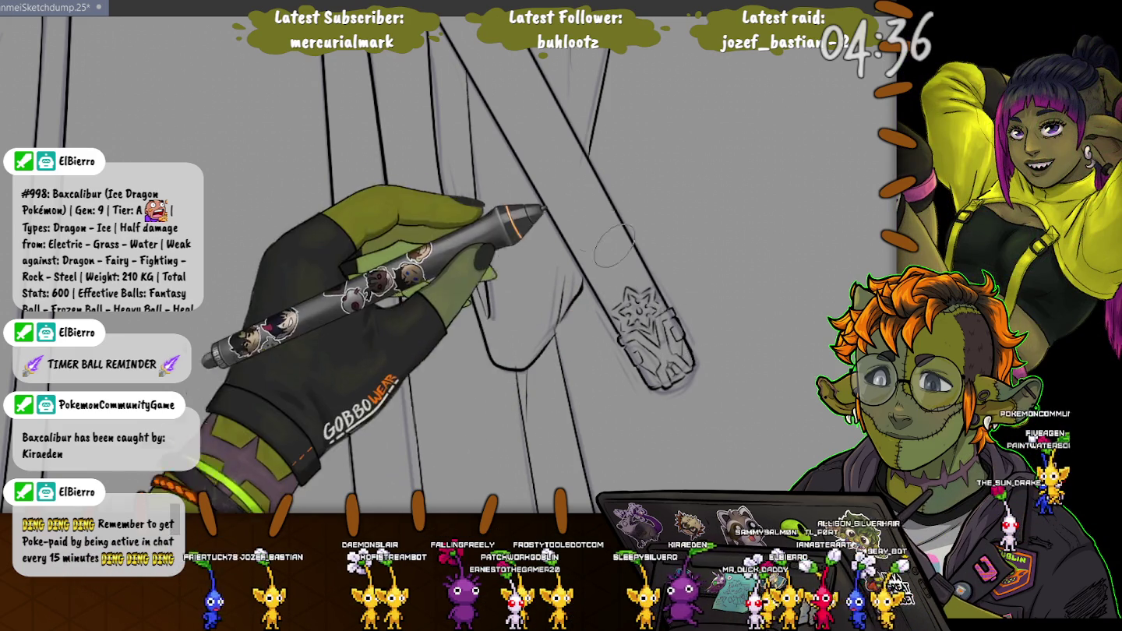
Zoom out to show the whole robed figure and save the drawing with Ctrl+S.
scroll(406, 178, "down", 2)
scroll(404, 178, "down", 2)
scroll(405, 178, "down", 2)
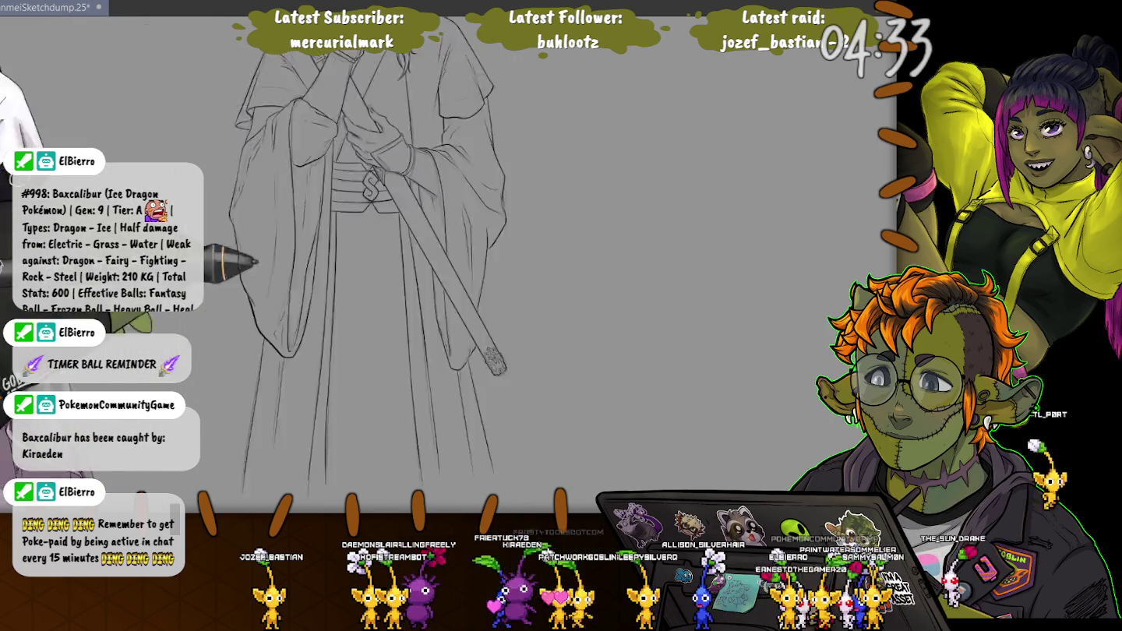
left_click_drag(172, 150, 365, 294)
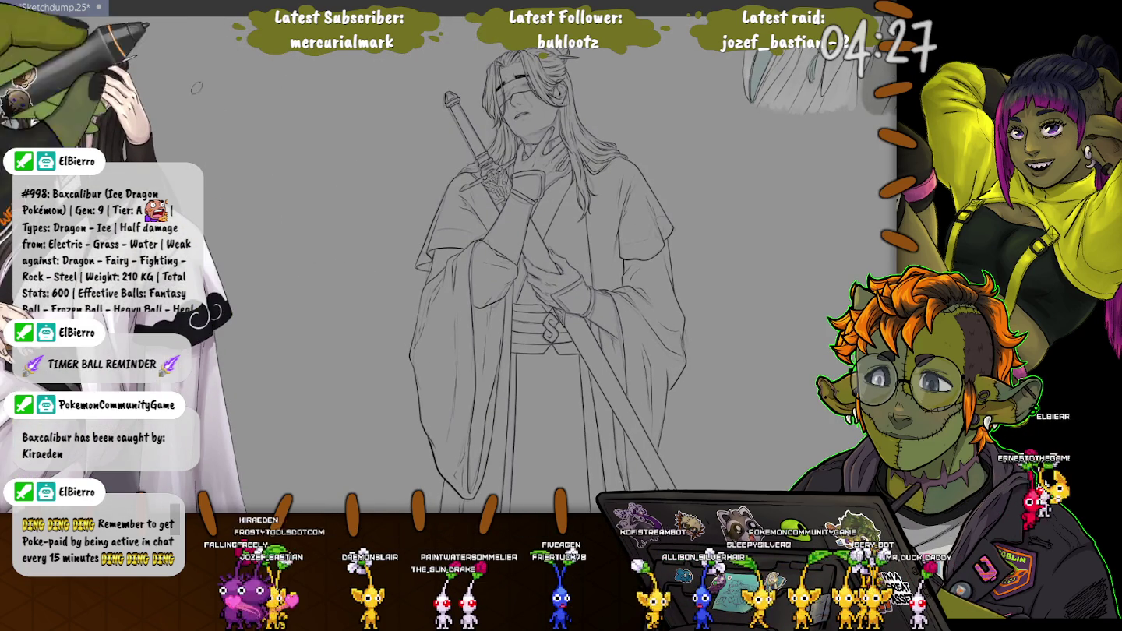
key("ctrl+s")
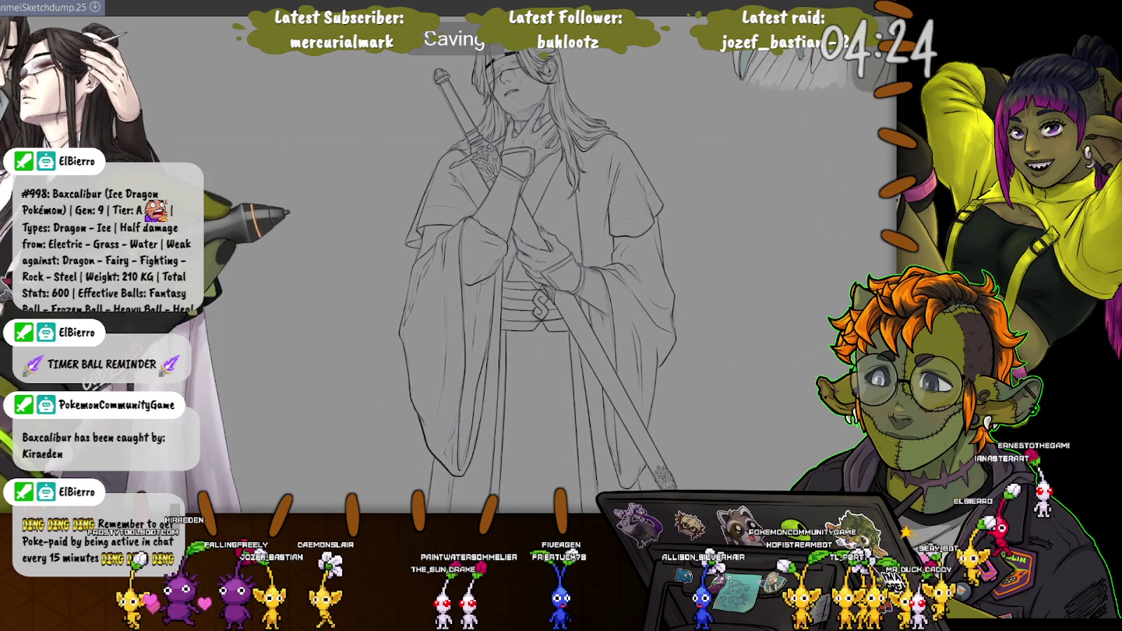
scroll(448, 312, "down", 1)
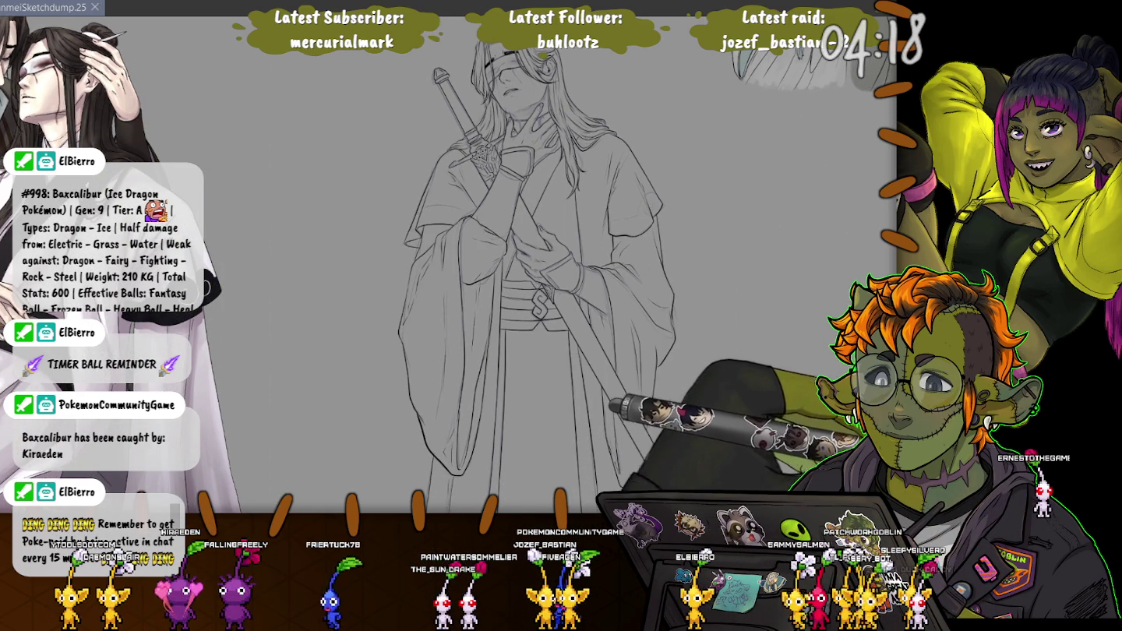
Paint a short red blood streak below the throat cut, then pan back to show more hair.
scroll(486, 107, "up", 1)
scroll(588, 109, "up", 1)
scroll(589, 109, "up", 2)
scroll(589, 109, "up", 1)
scroll(589, 109, "up", 1)
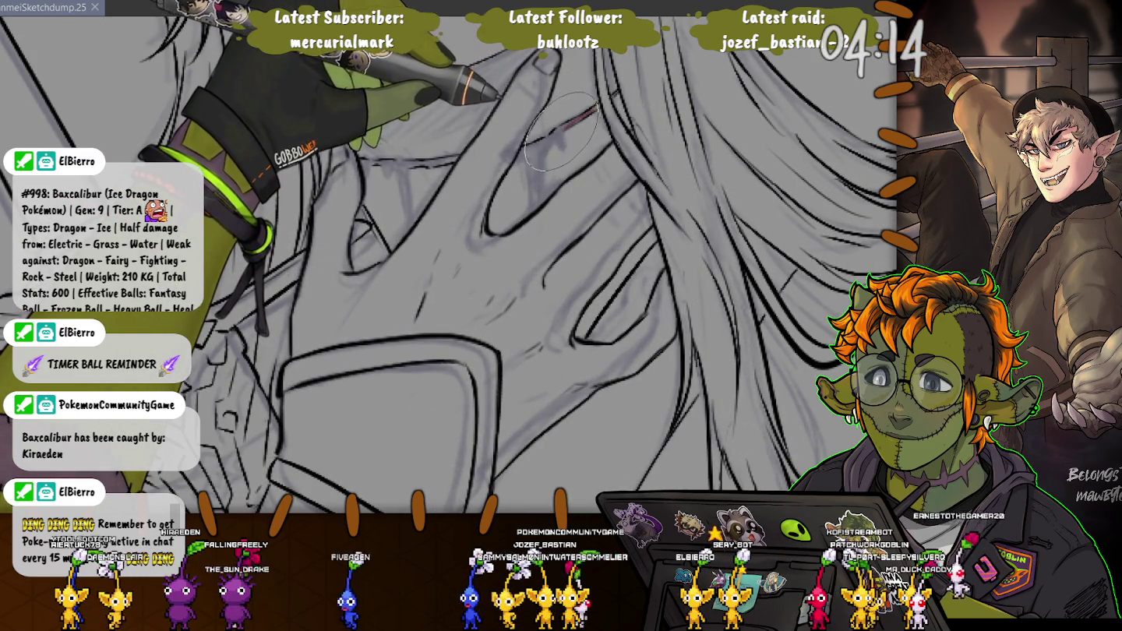
mouse_move(596, 111)
left_mouse_down()
mouse_move(543, 193)
mouse_move(524, 155)
left_mouse_up()
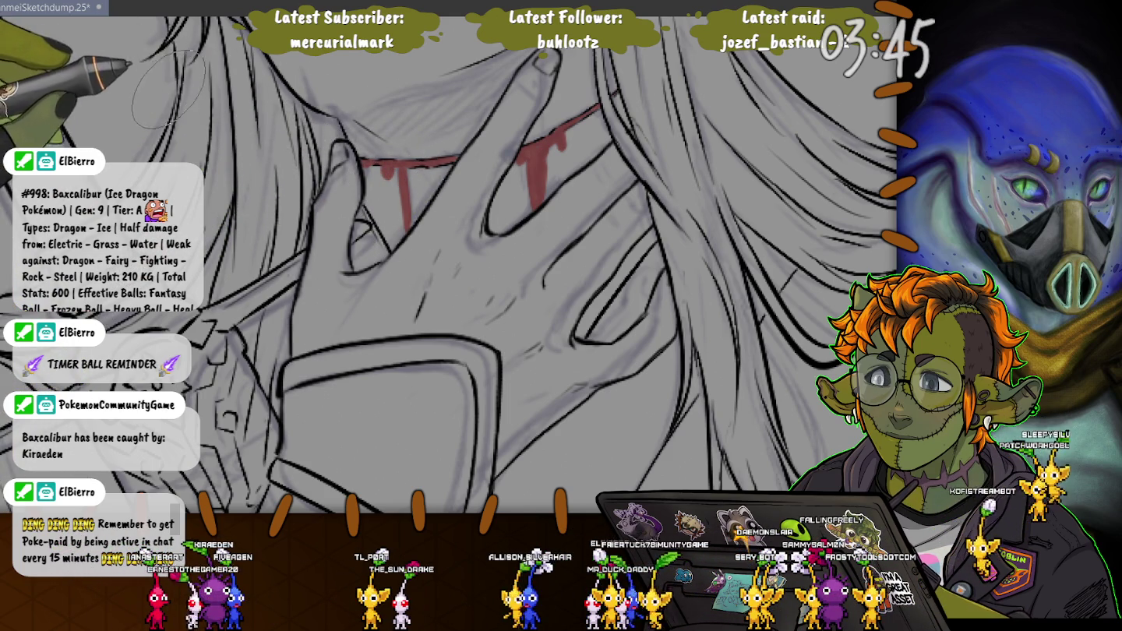
mouse_move(387, 169)
left_mouse_down()
mouse_move(283, 113)
mouse_move(435, 257)
left_mouse_up()
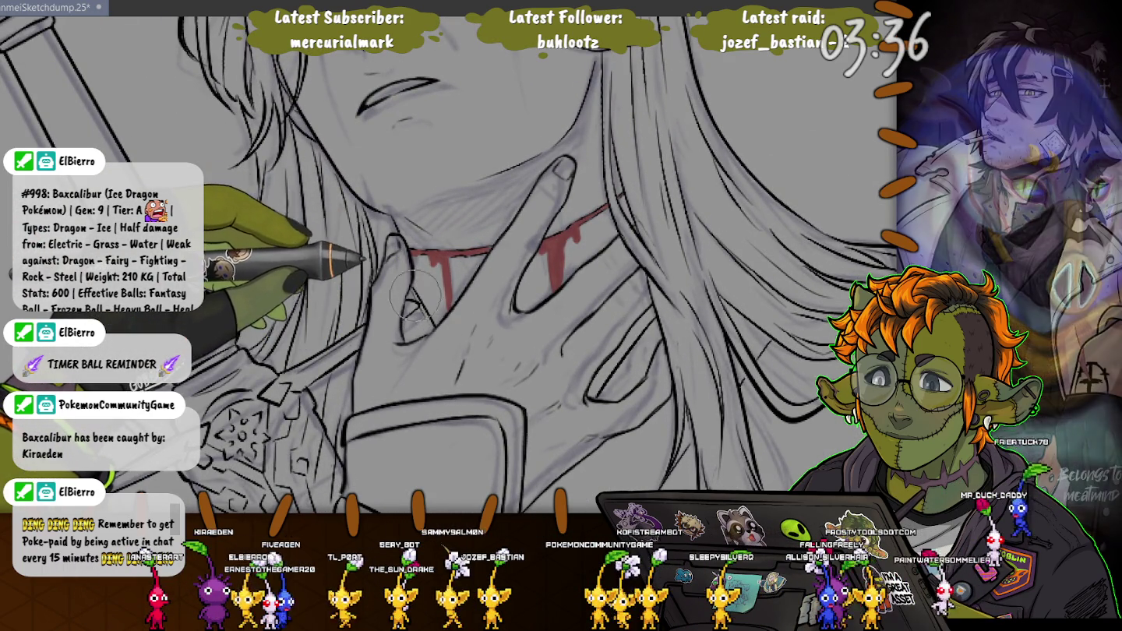
scroll(397, 242, "down", 3)
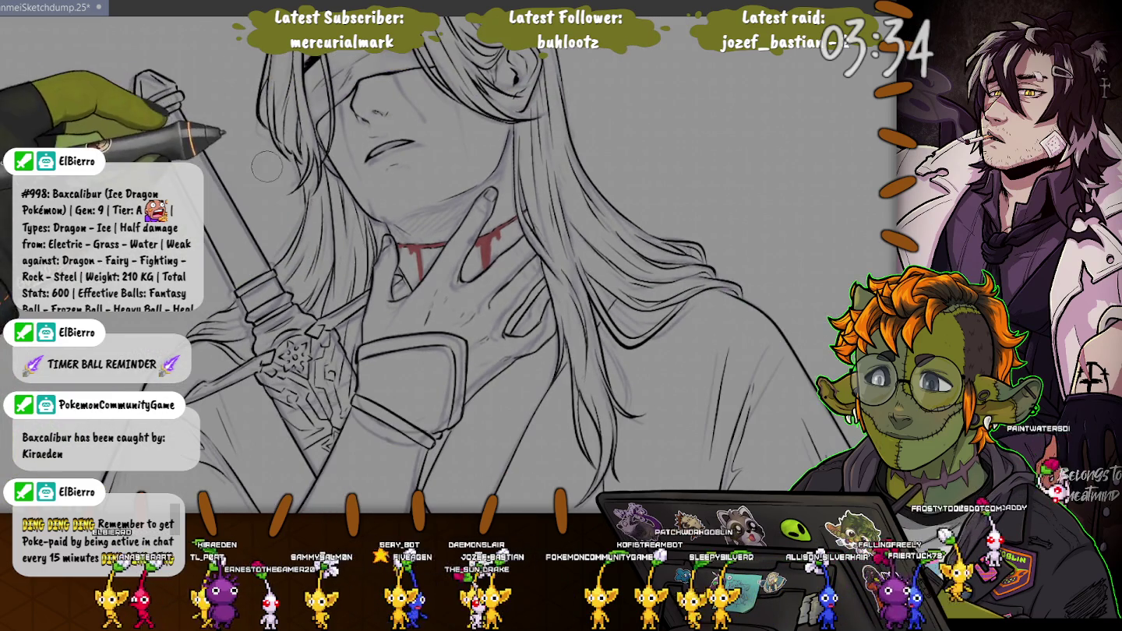
Zoom out and recentre the view on the swordsman's face and neck.
left_click_drag(257, 335, 312, 308)
scroll(527, 354, "up", 3)
scroll(526, 353, "up", 2)
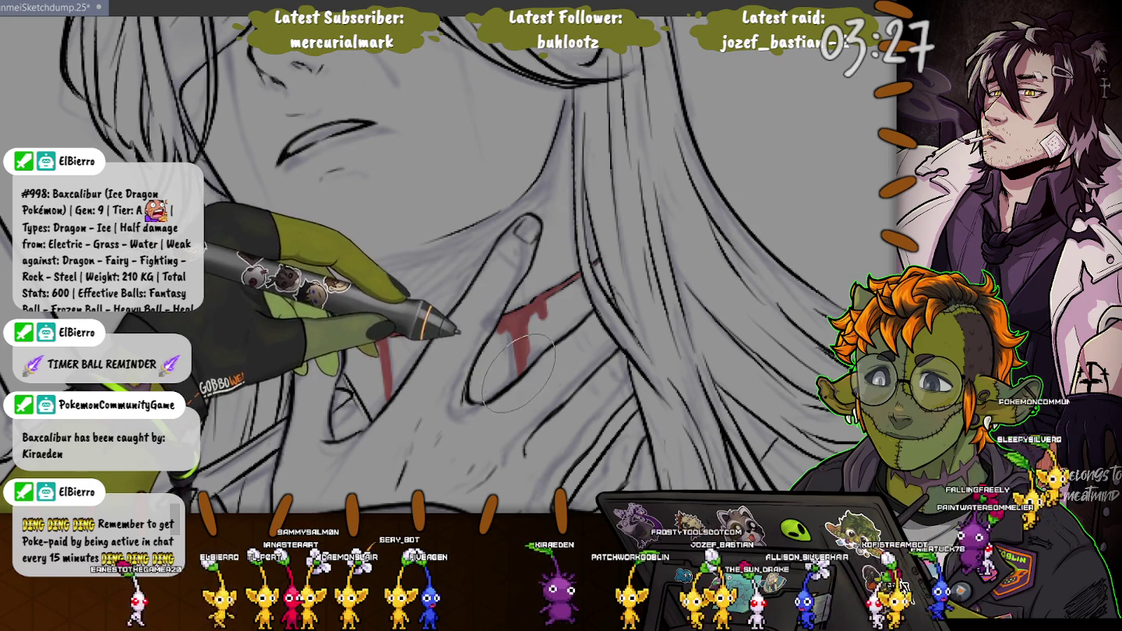
mouse_move(515, 354)
left_mouse_down()
mouse_move(327, 280)
mouse_move(423, 377)
mouse_move(493, 571)
left_mouse_up()
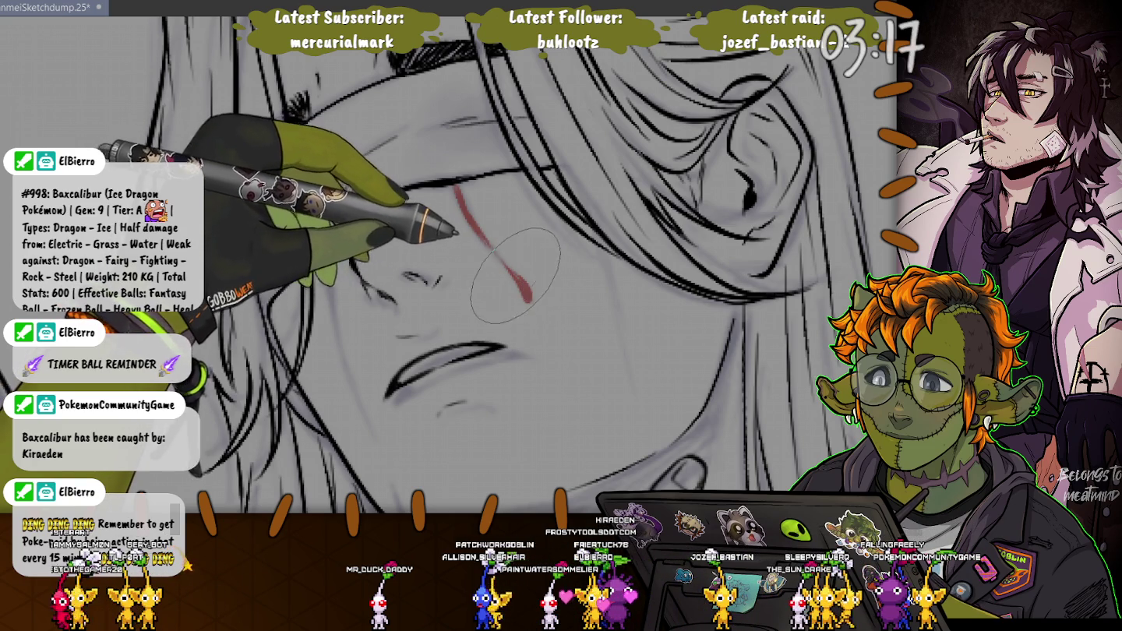
Paint and lengthen red streaks down both cheeks beneath the blindfold, then zoom out.
left_click_drag(601, 255, 606, 280)
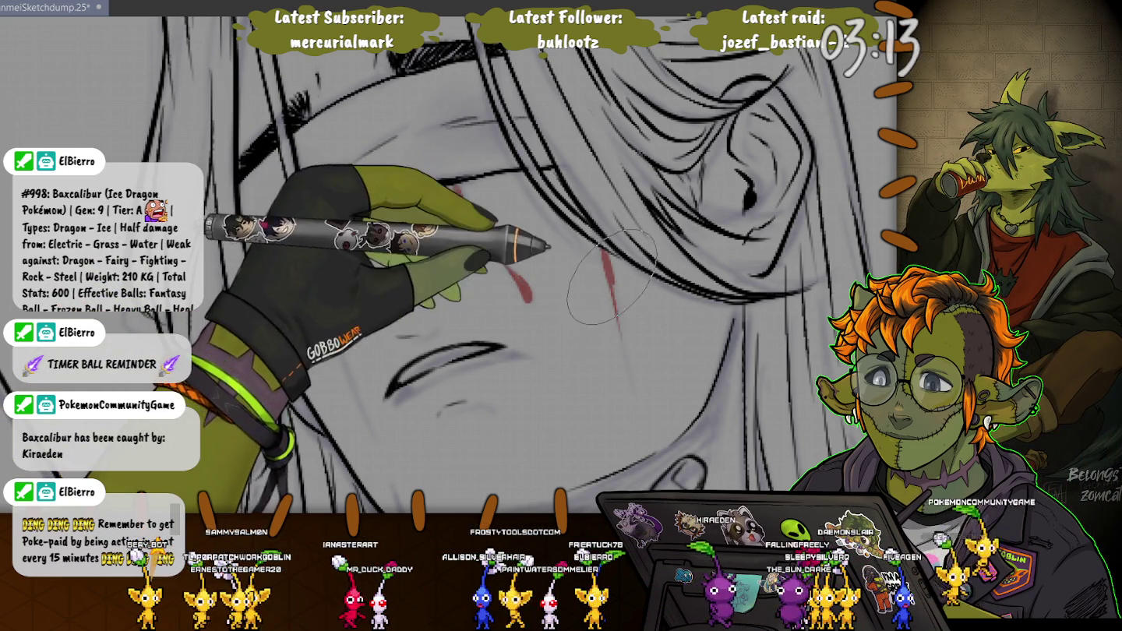
mouse_move(607, 281)
left_mouse_down()
mouse_move(628, 358)
mouse_move(612, 277)
left_mouse_up()
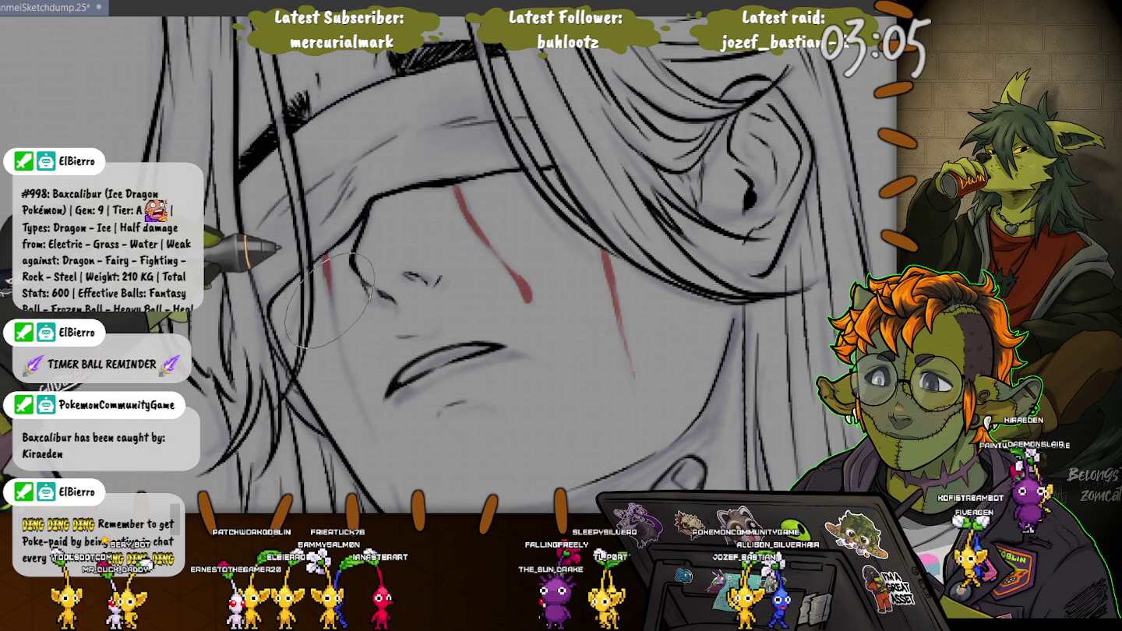
left_click_drag(327, 284, 340, 349)
scroll(347, 370, "down", 5)
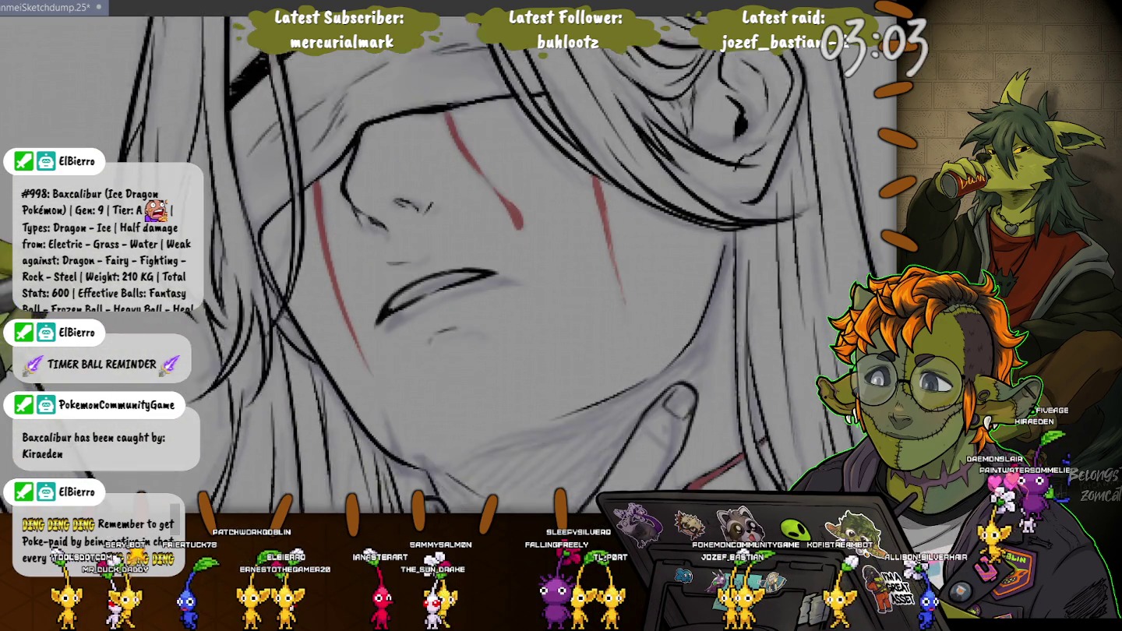
mouse_move(377, 327)
left_mouse_down()
mouse_move(389, 367)
mouse_move(308, 269)
left_mouse_up()
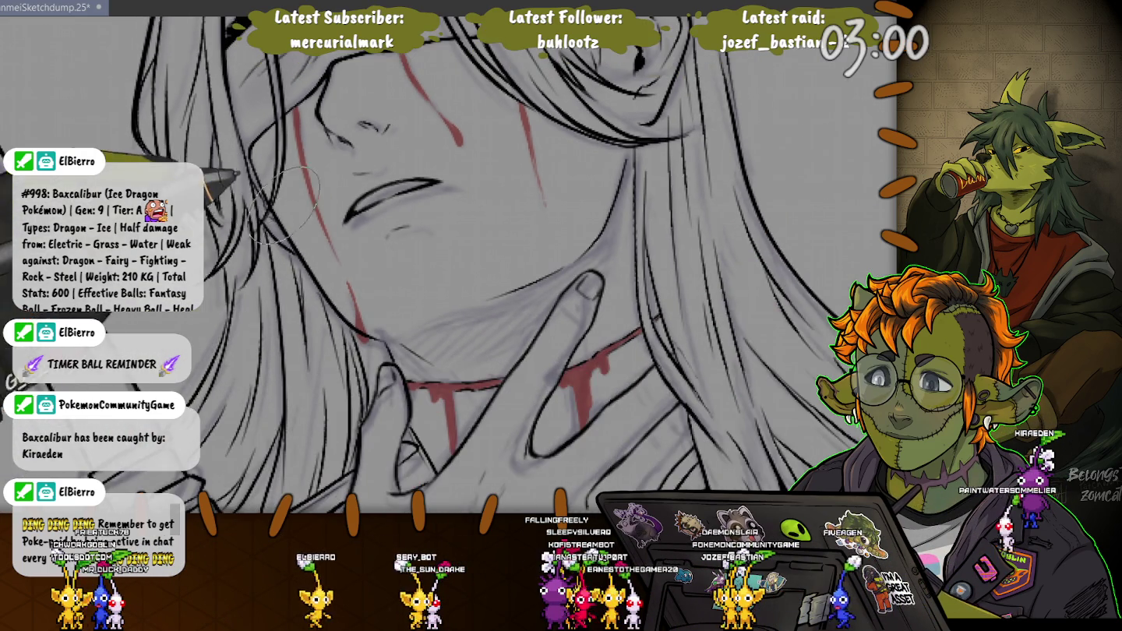
scroll(307, 269, "down", 2)
scroll(234, 218, "down", 2)
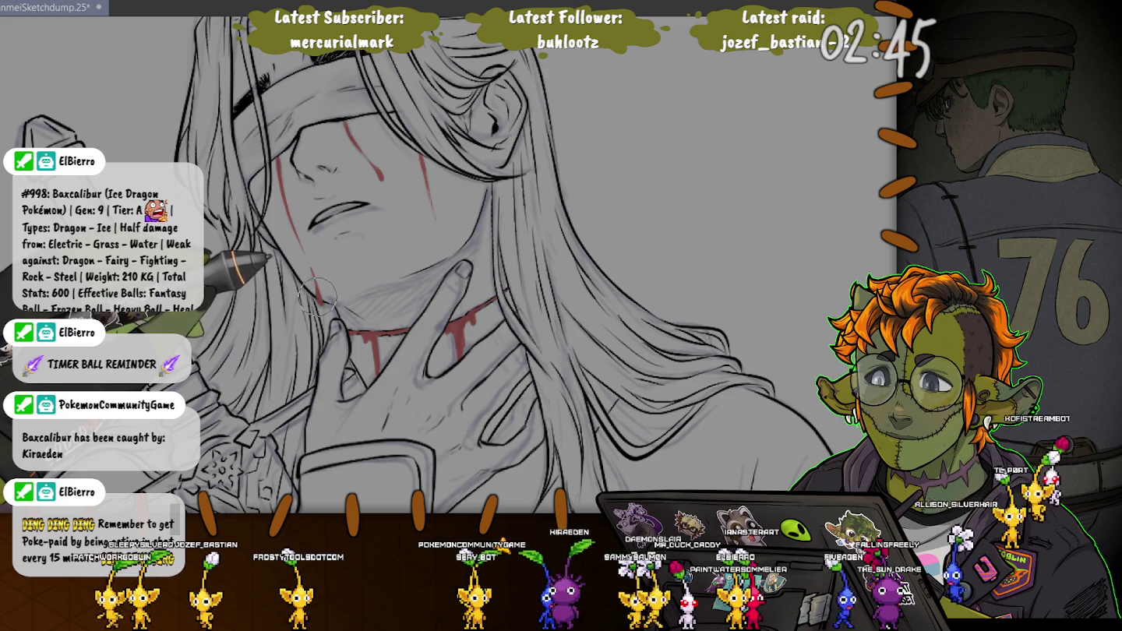
Zoom out to the full canvas and draw a loose lasso loop around the figure.
scroll(475, 265, "down", 2)
scroll(476, 265, "down", 2)
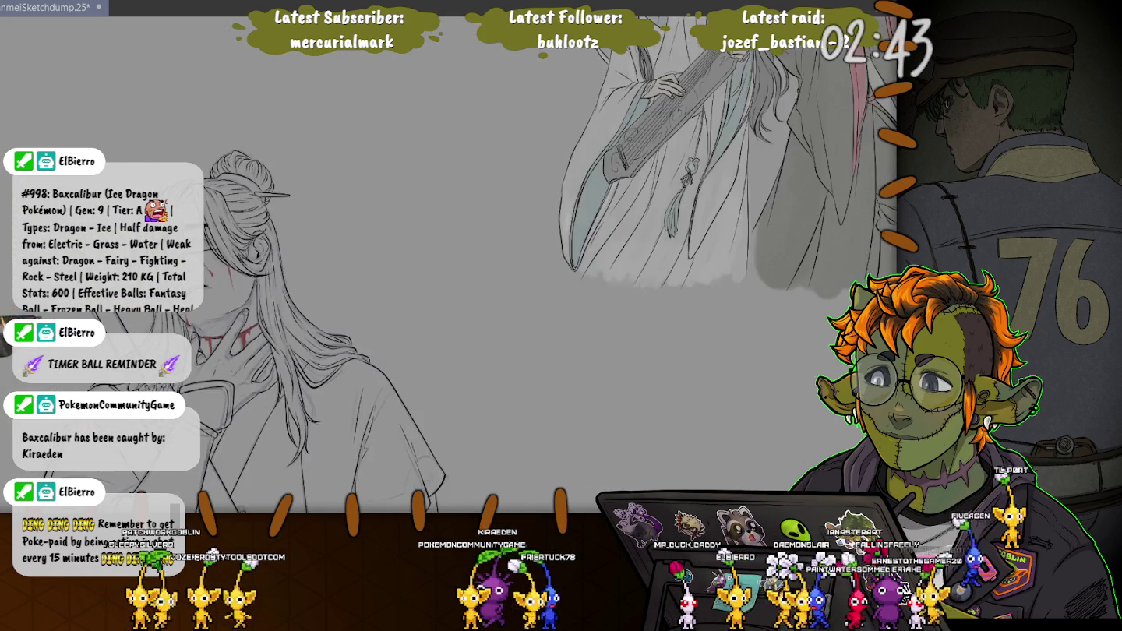
scroll(475, 264, "down", 2)
scroll(475, 265, "down", 1)
left_click_drag(405, 265, 467, 211)
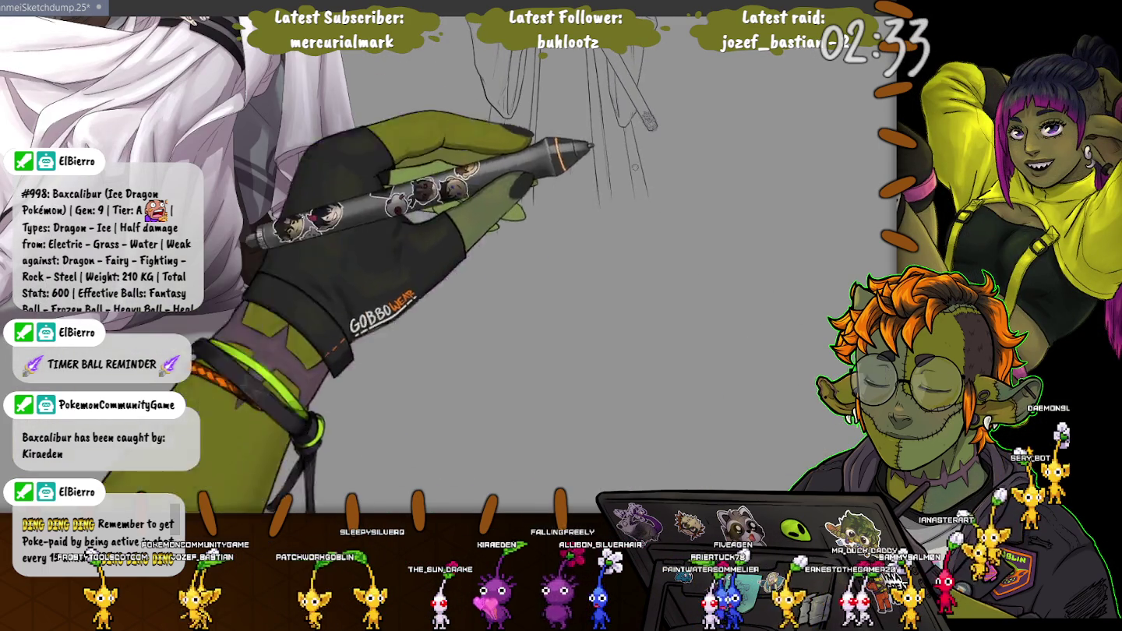
scroll(566, 135, "up", 1)
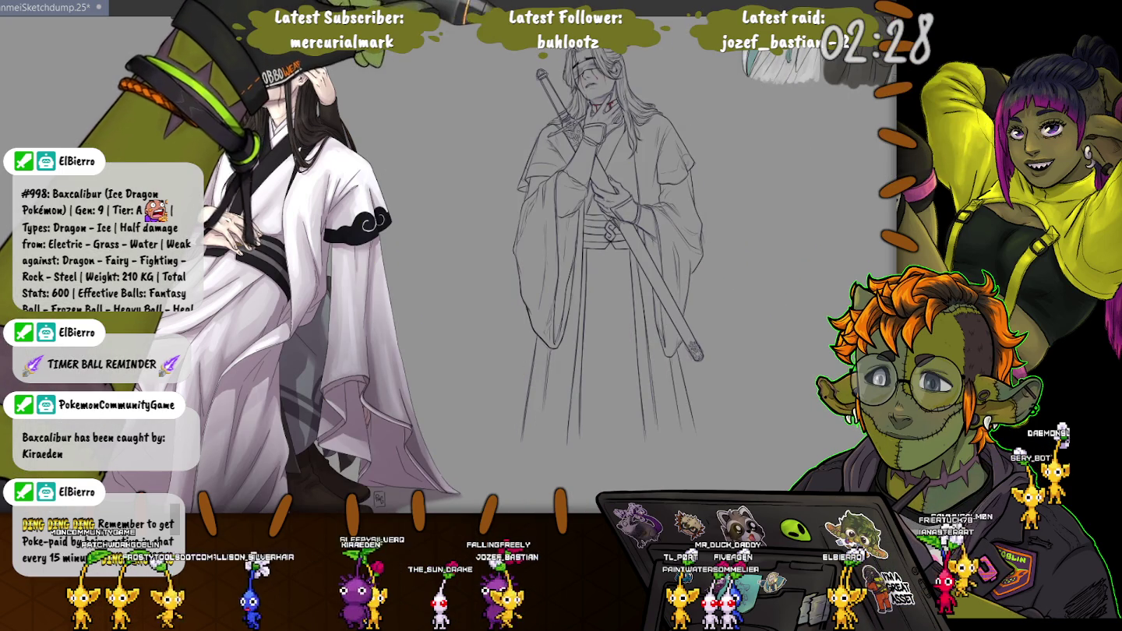
mouse_move(593, 47)
left_mouse_down()
mouse_move(480, 138)
mouse_move(485, 129)
left_mouse_up()
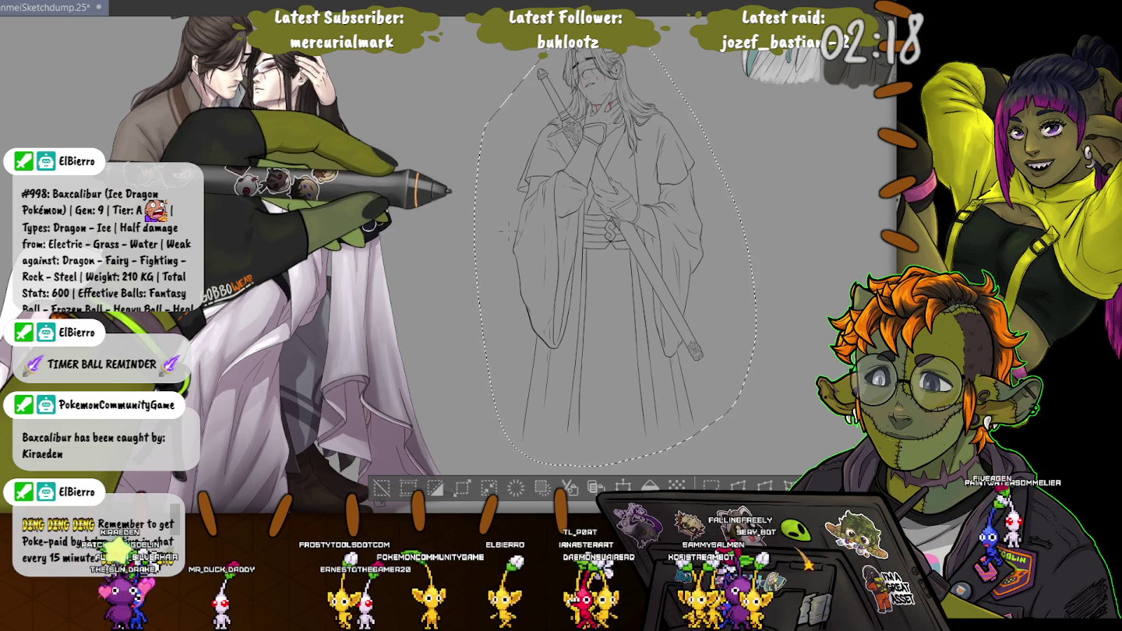
Drop the lasso selection around the robed figure sketch with Ctrl+D.
key("ctrl+d")
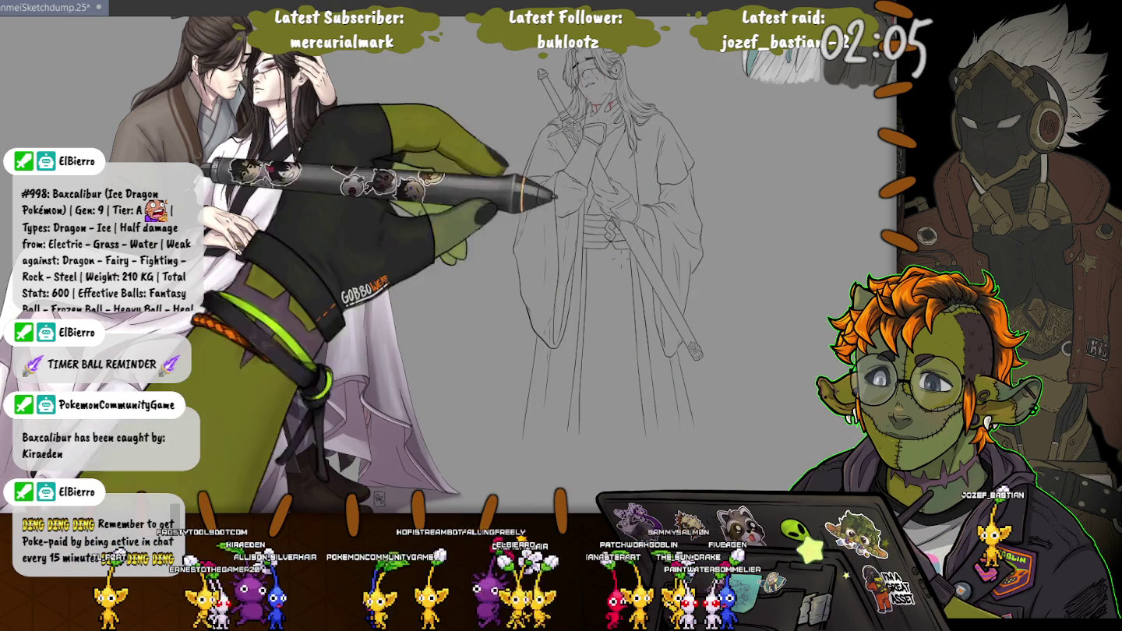
scroll(588, 98, "up", 5)
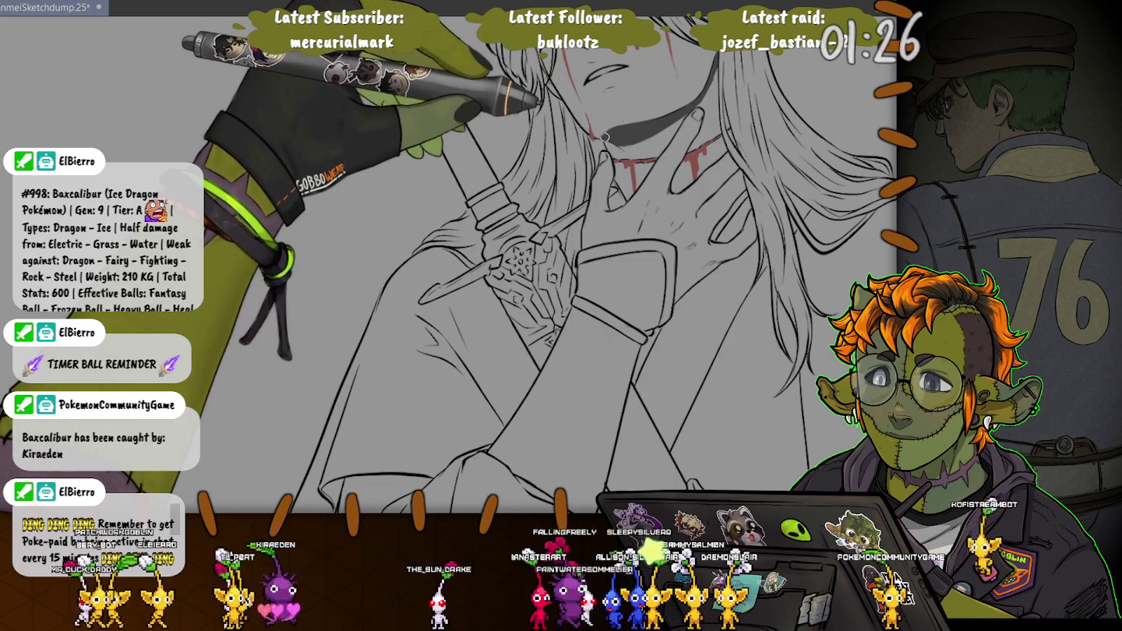
Zoom in on the face and throat blood marks, then fit the whole page to the window.
scroll(398, 171, "down", 2)
scroll(399, 171, "down", 2)
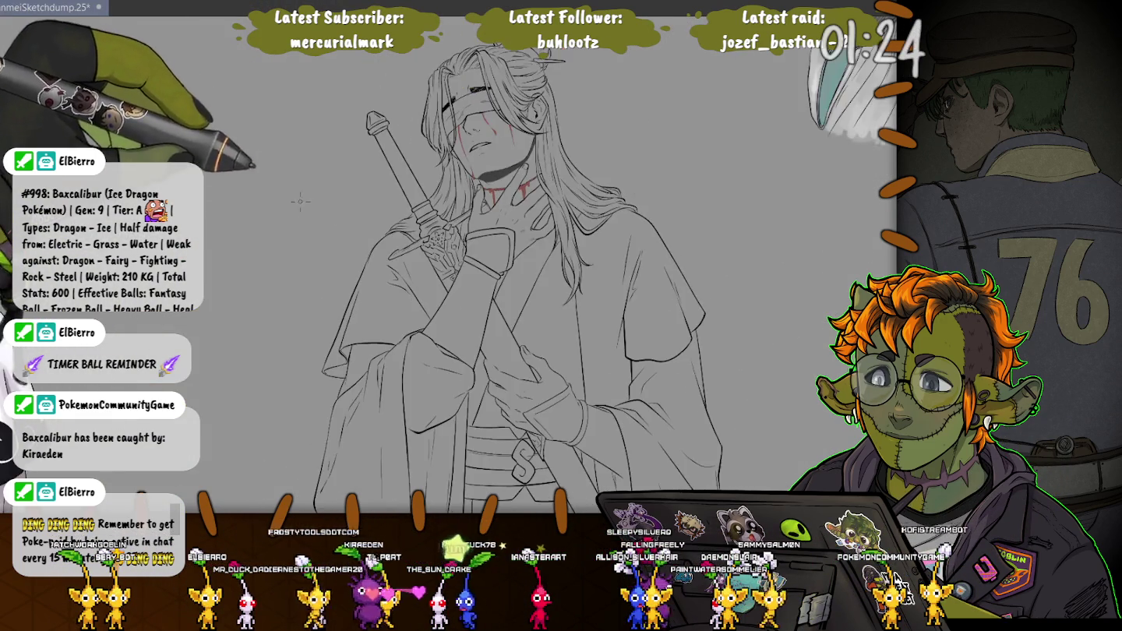
scroll(312, 187, "down", 1)
scroll(496, 212, "up", 2)
scroll(495, 213, "up", 1)
scroll(495, 213, "up", 1)
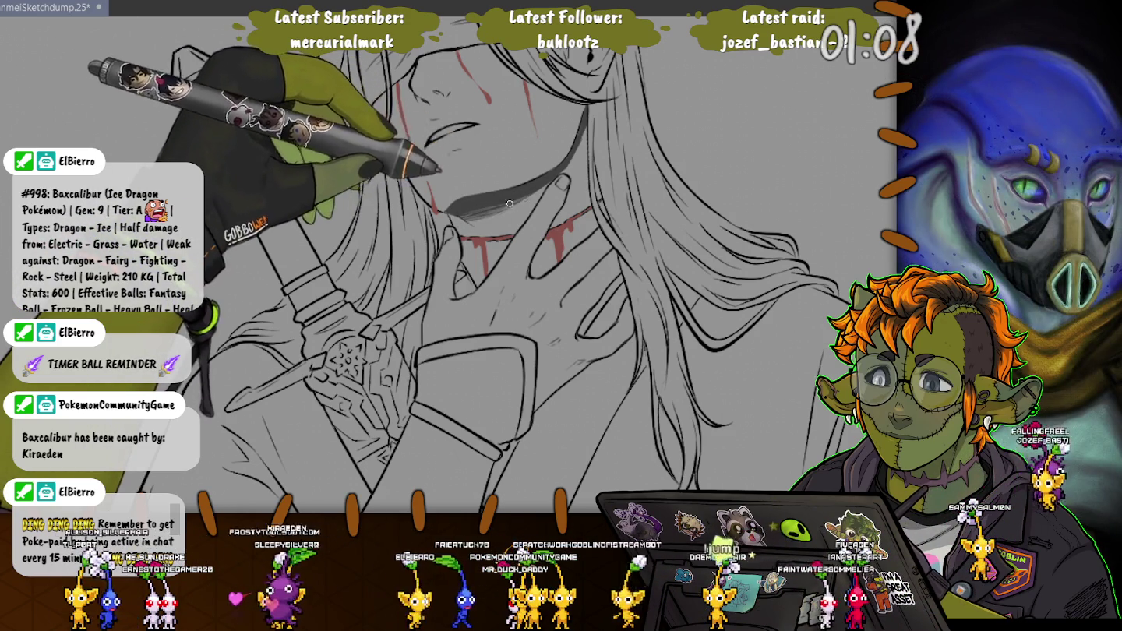
key("ctrl+0")
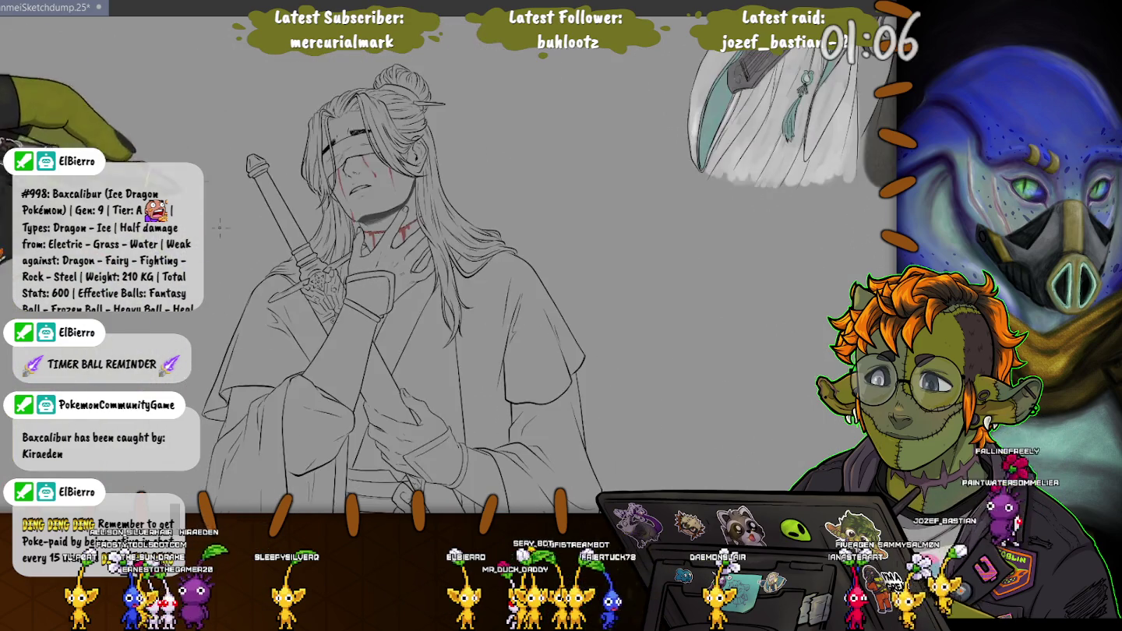
scroll(170, 141, "down", 2)
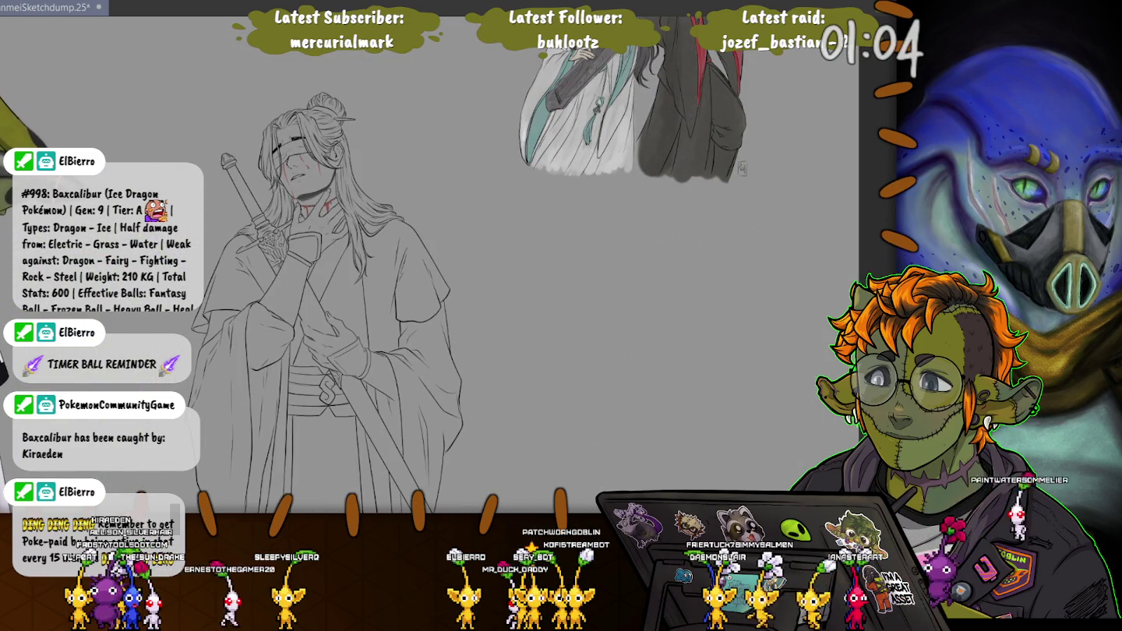
scroll(361, 209, "up", 2)
scroll(360, 209, "up", 2)
scroll(361, 209, "up", 2)
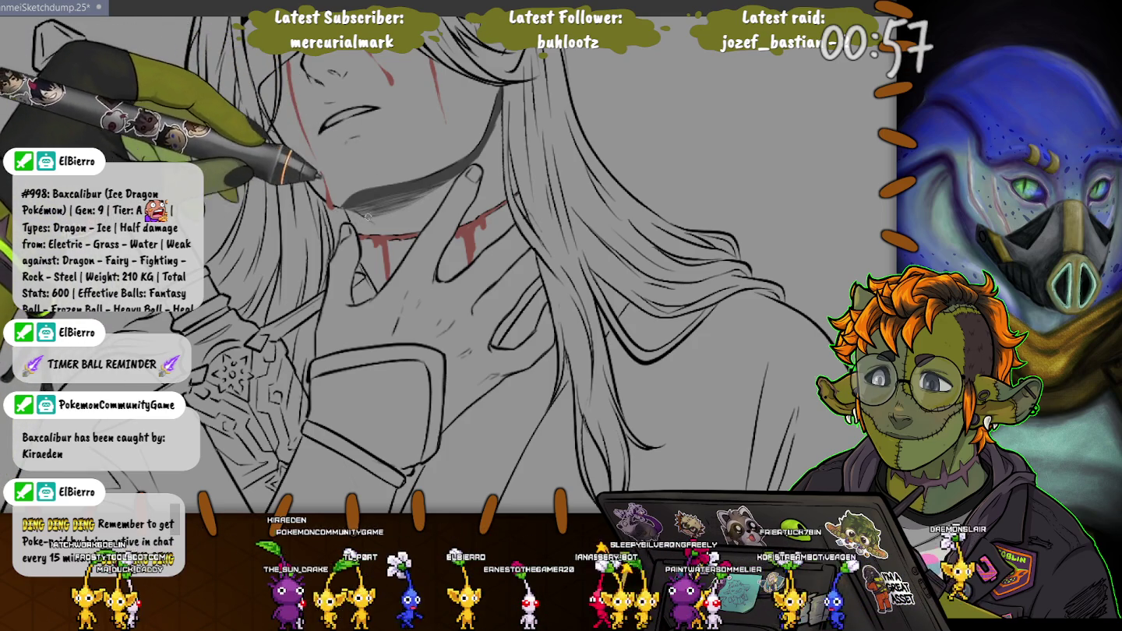
scroll(349, 207, "down", 2)
scroll(349, 207, "down", 2)
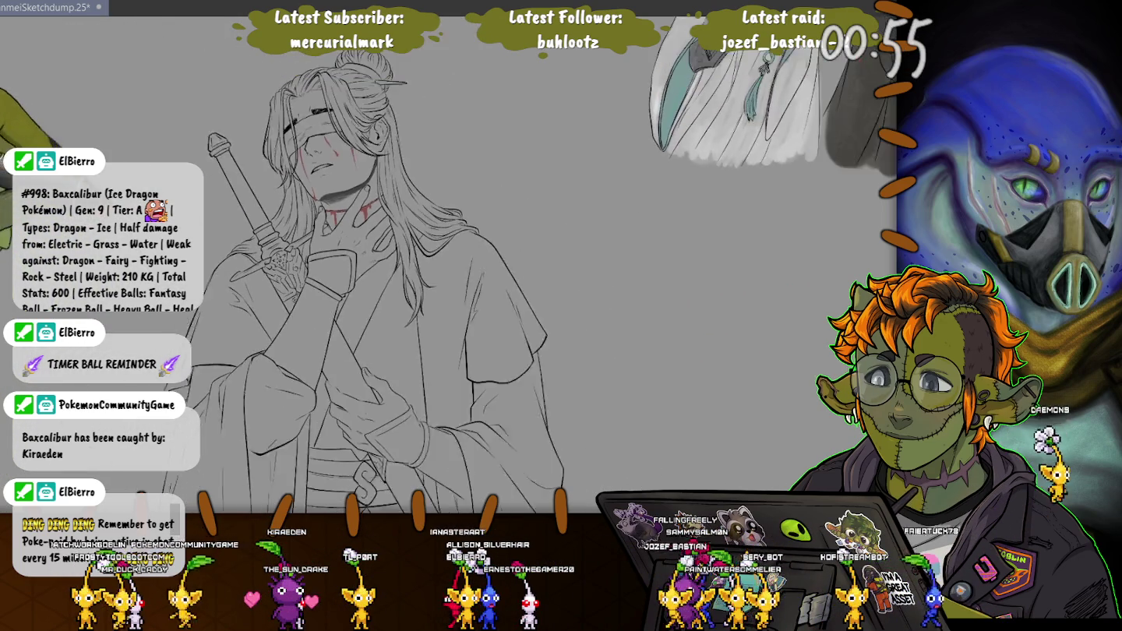
scroll(312, 202, "down", 2)
scroll(214, 196, "down", 1)
scroll(215, 196, "down", 1)
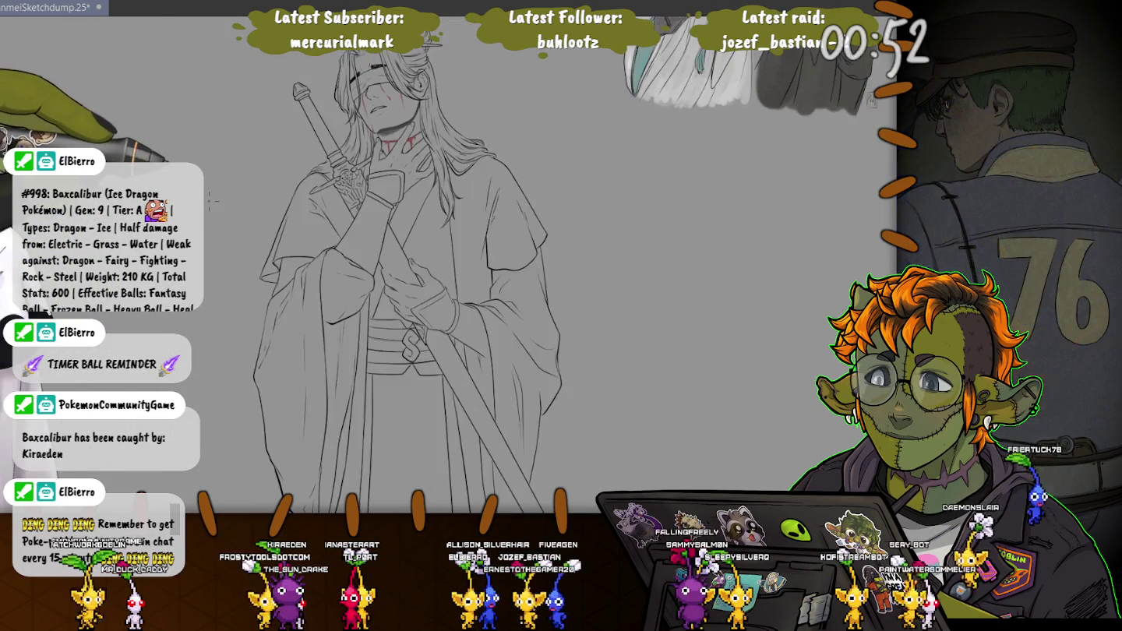
scroll(208, 209, "down", 1)
left_click_drag(209, 231, 225, 162)
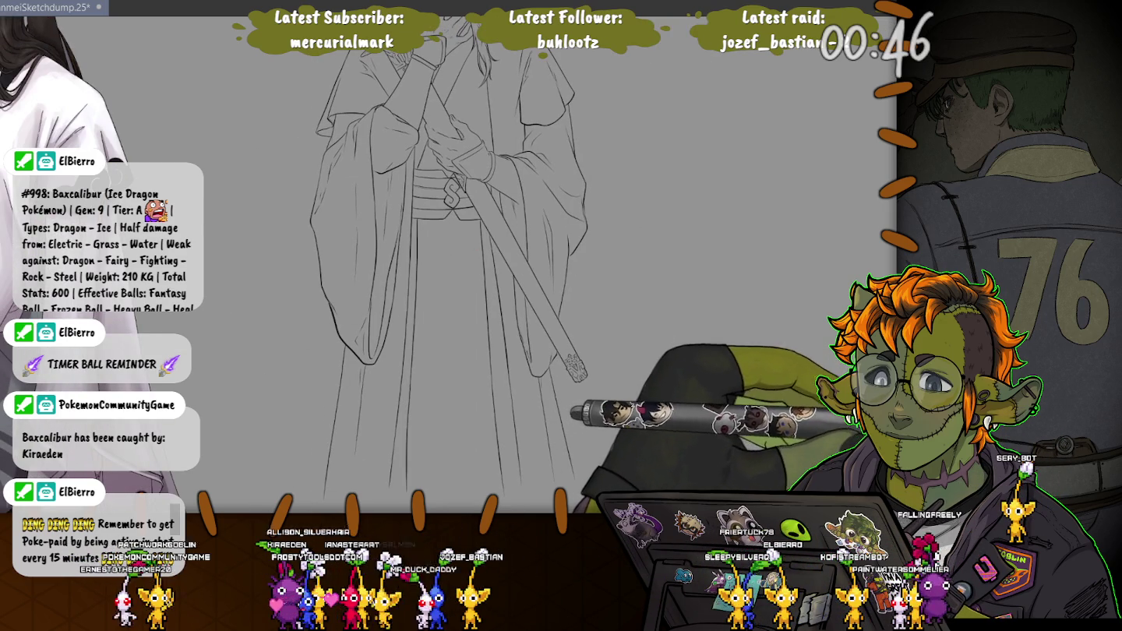
scroll(448, 124, "up", 2)
scroll(448, 124, "up", 1)
scroll(413, 117, "up", 1)
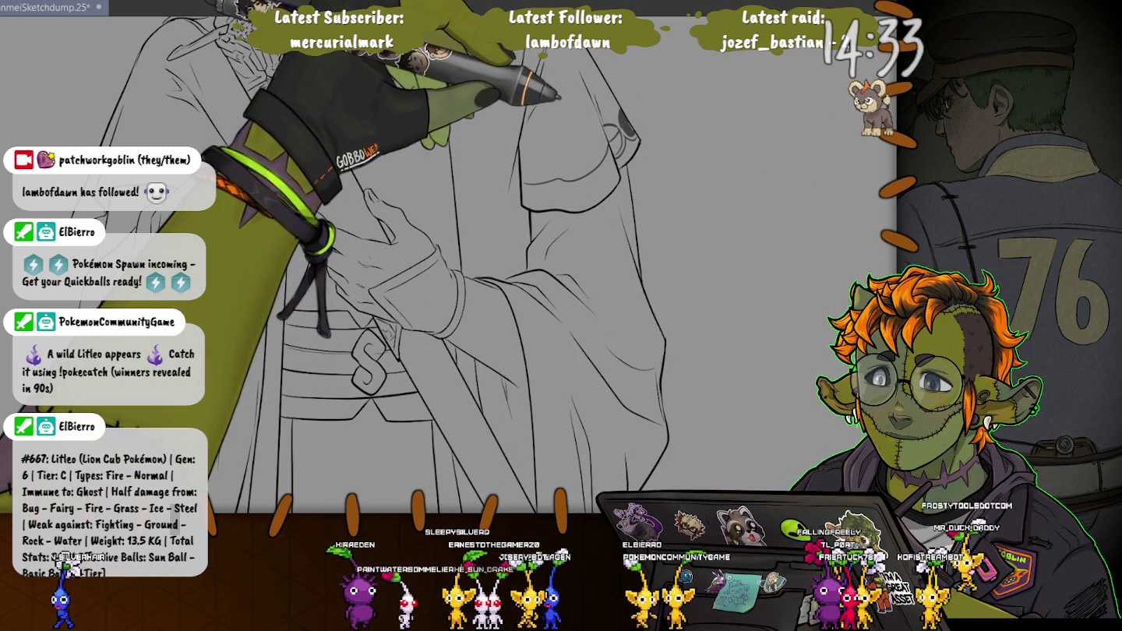
Fill the cuff bands on both of the swordsman's sleeves with dark grey.
left_click(576, 181)
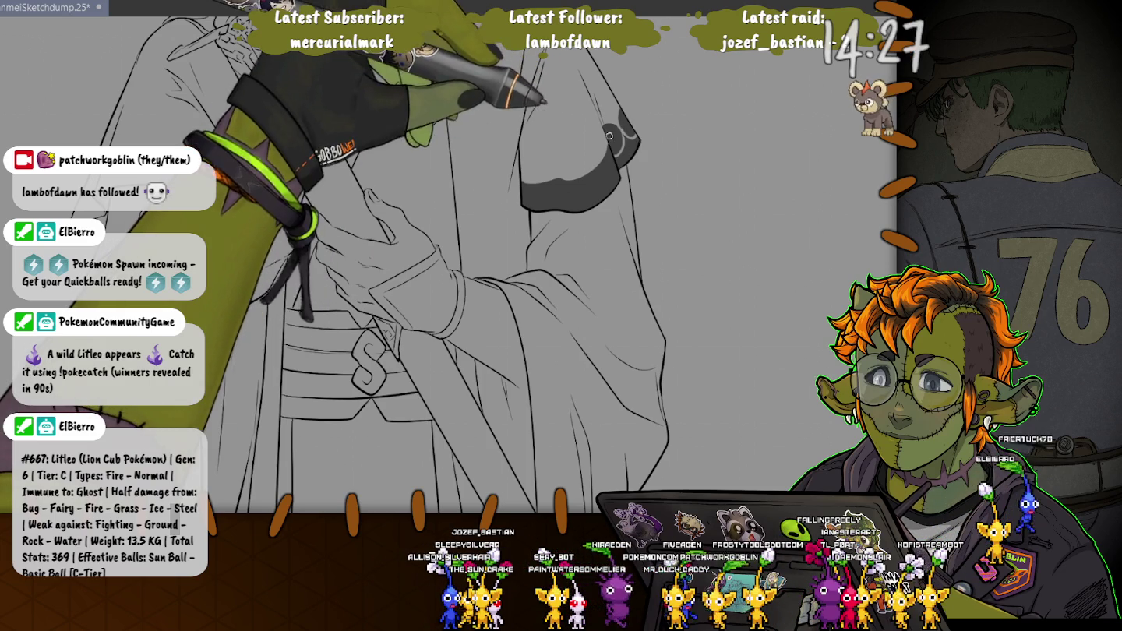
left_click_drag(467, 273, 693, 359)
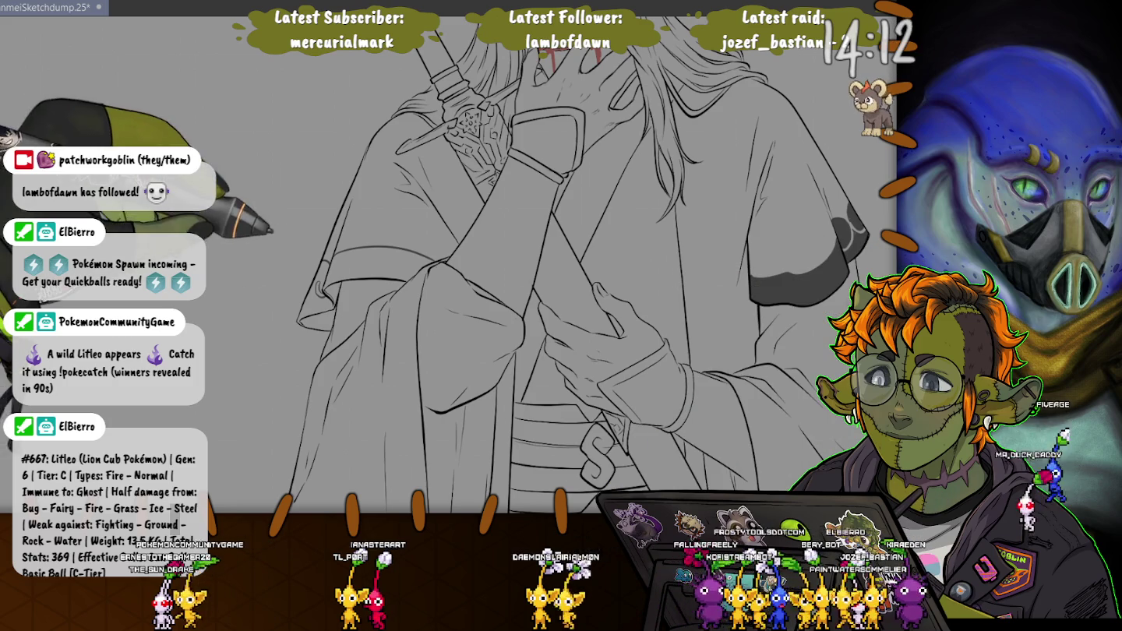
left_click(375, 263)
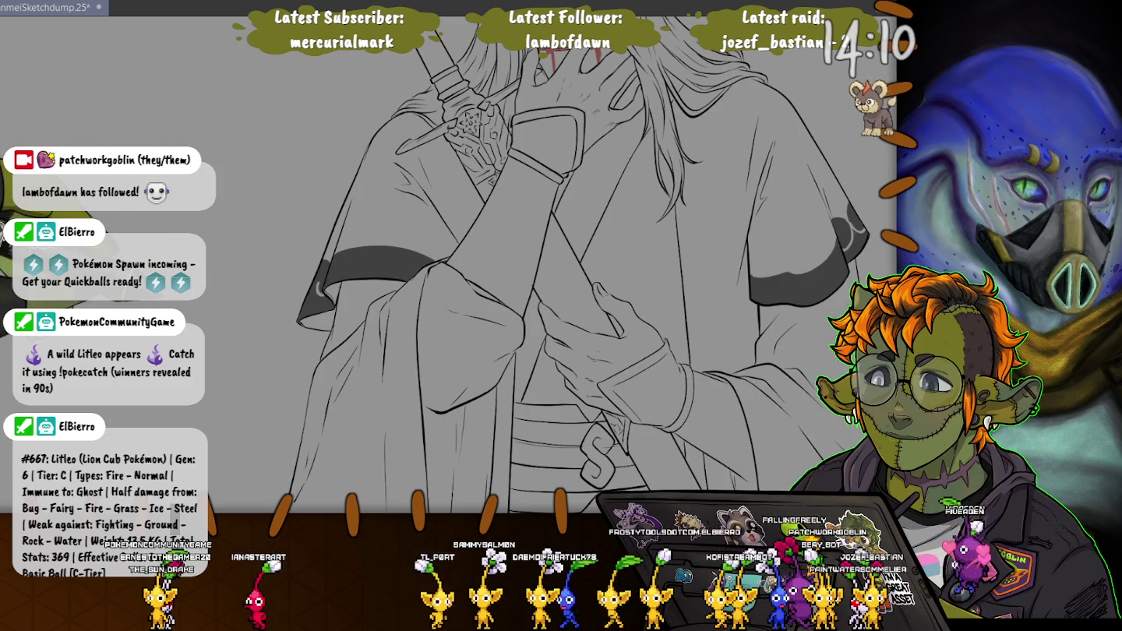
Zoom out, centre the figure in view and save the drawing.
key("ctrl+minus")
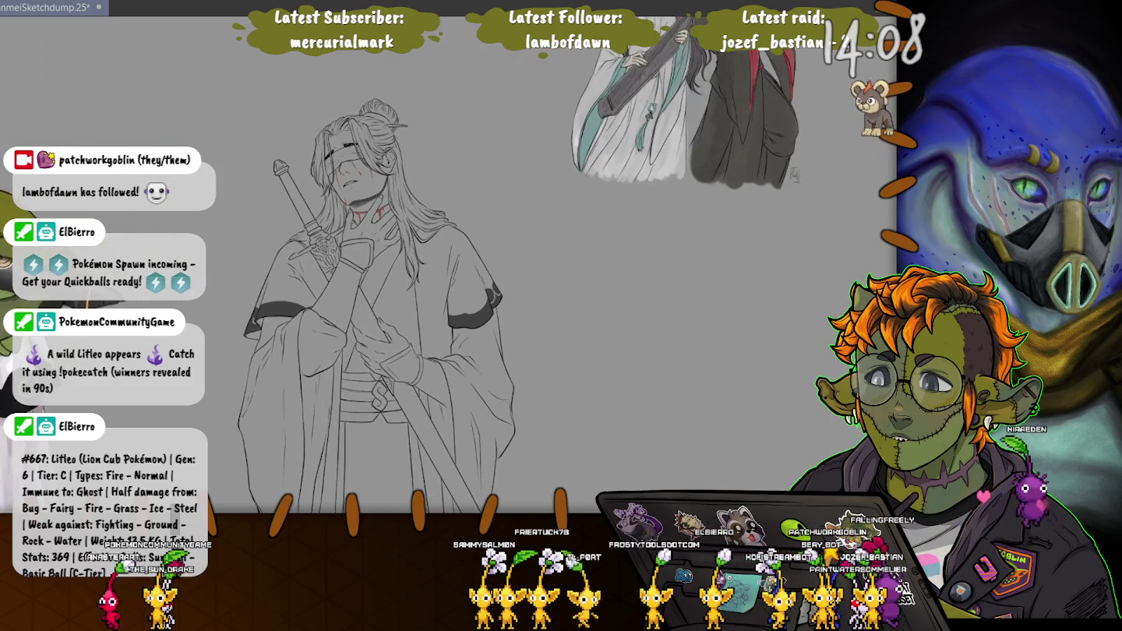
left_click_drag(437, 296, 525, 289)
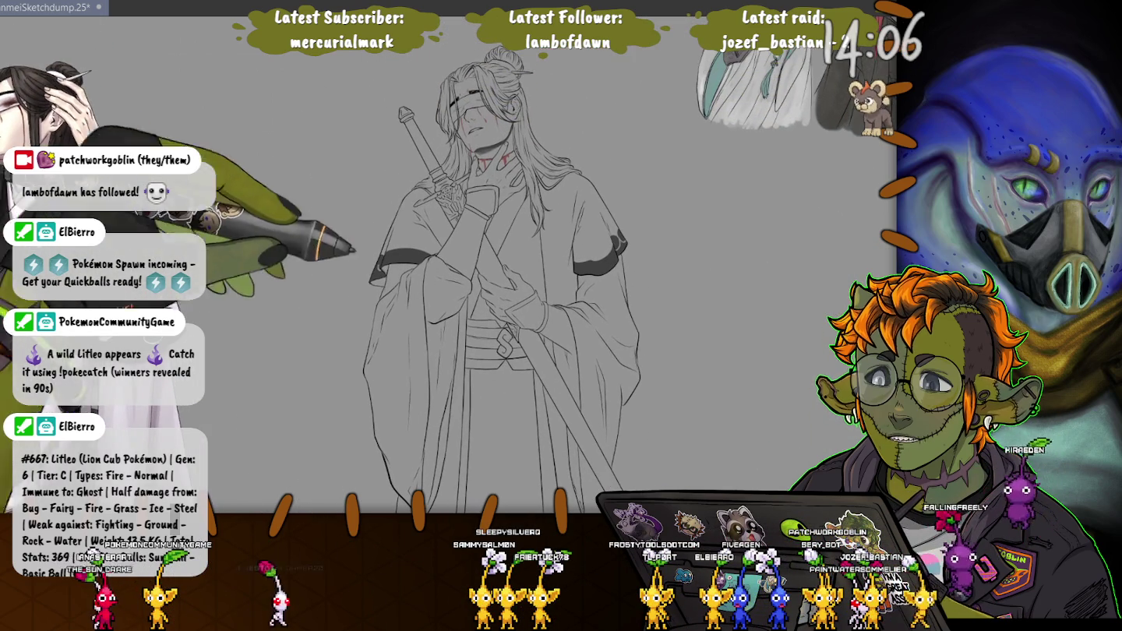
key("ctrl+s")
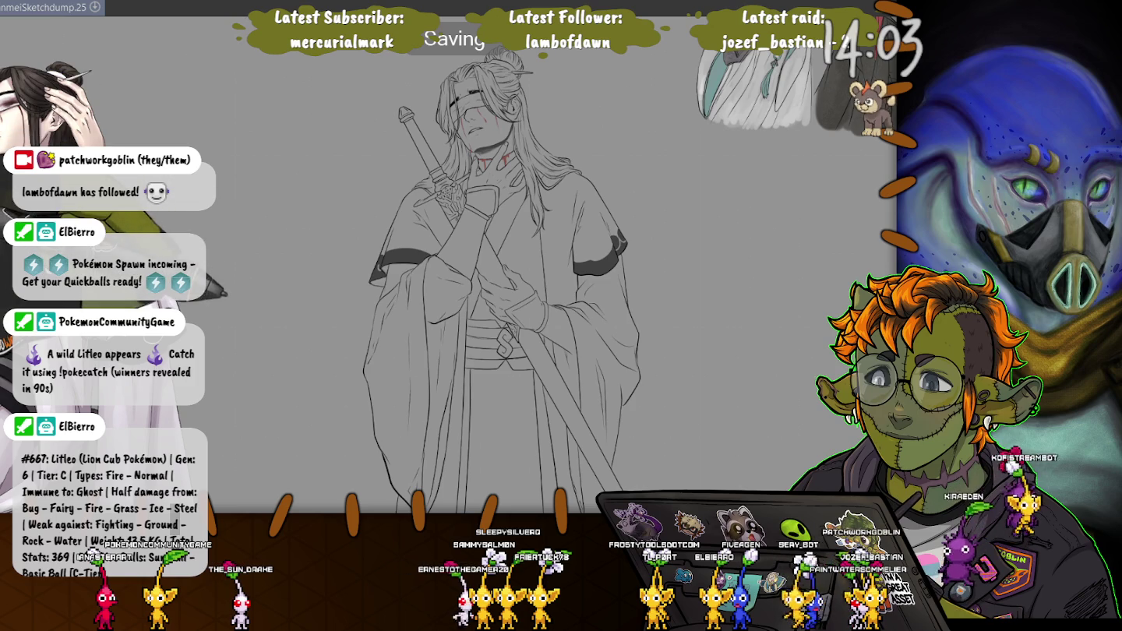
Fit the page to the window and scribble BRB on the canvas beside the figure's head.
scroll(499, 272, "down", 5)
key("ctrl+0")
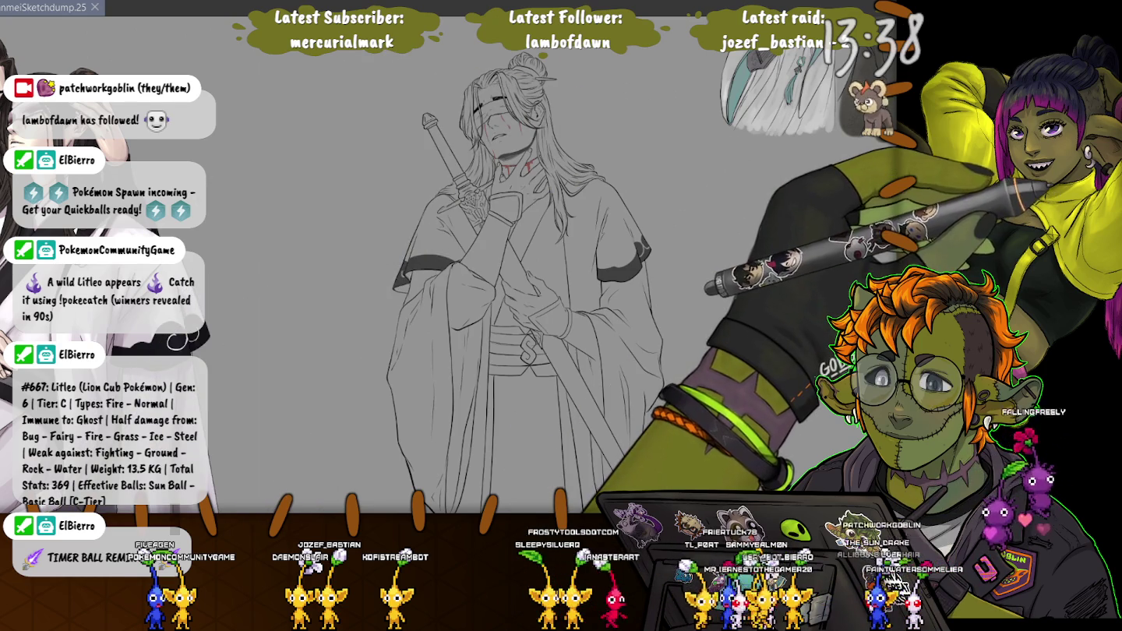
mouse_move(580, 101)
left_mouse_down()
mouse_move(597, 113)
mouse_move(600, 138)
mouse_move(636, 138)
left_mouse_up()
scroll(615, 117, "up", 2)
left_click_drag(545, 272, 483, 315)
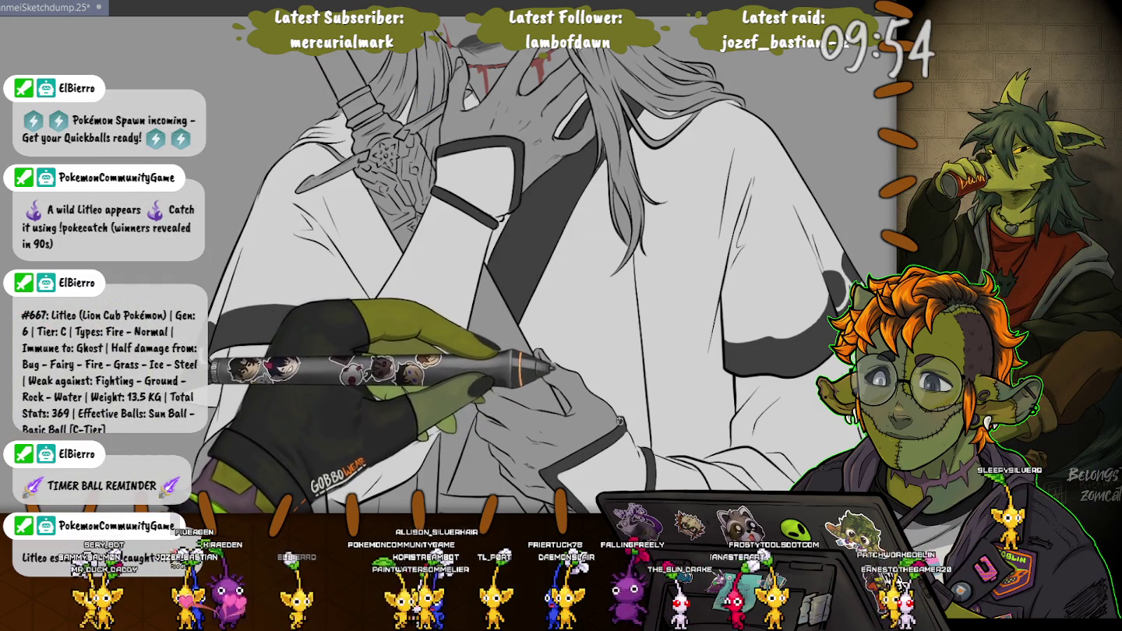
scroll(511, 264, "down", 3)
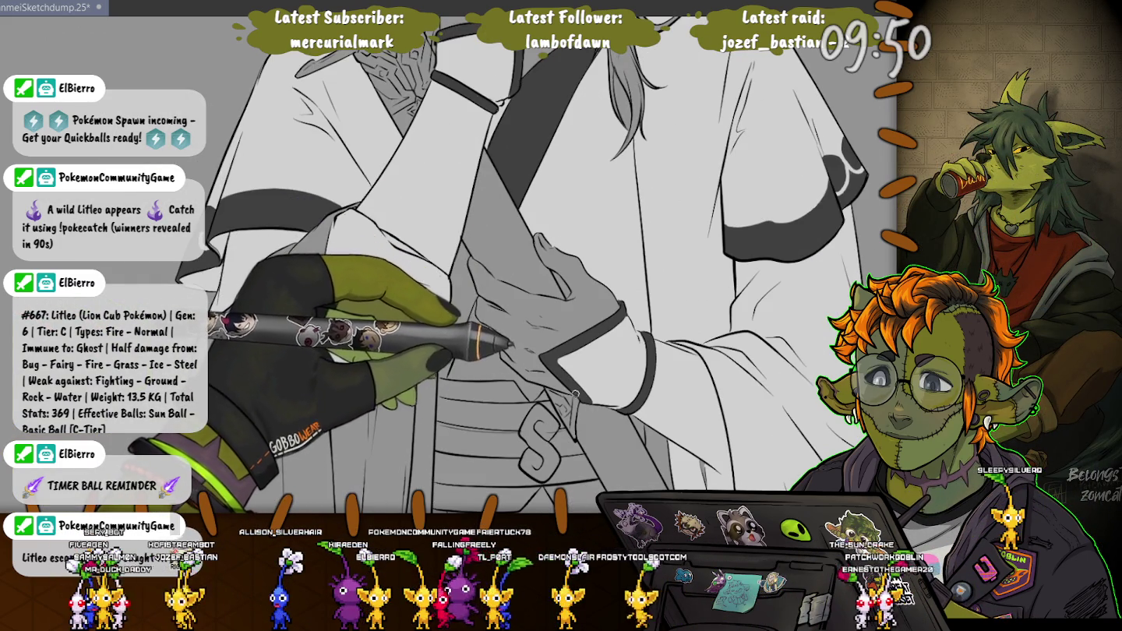
scroll(506, 343, "down", 4)
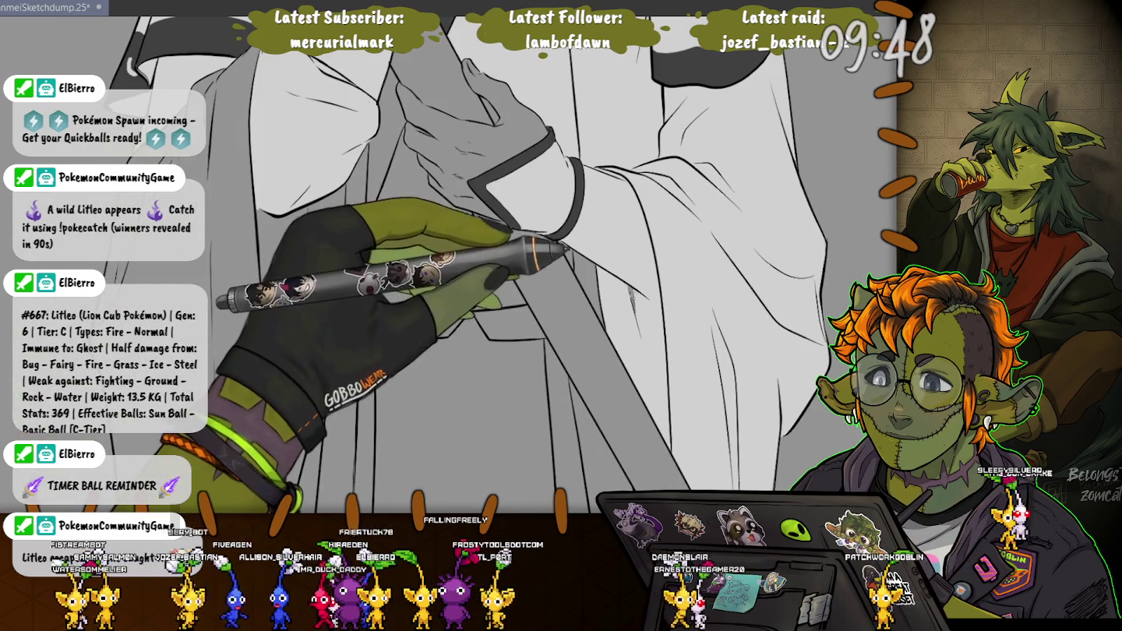
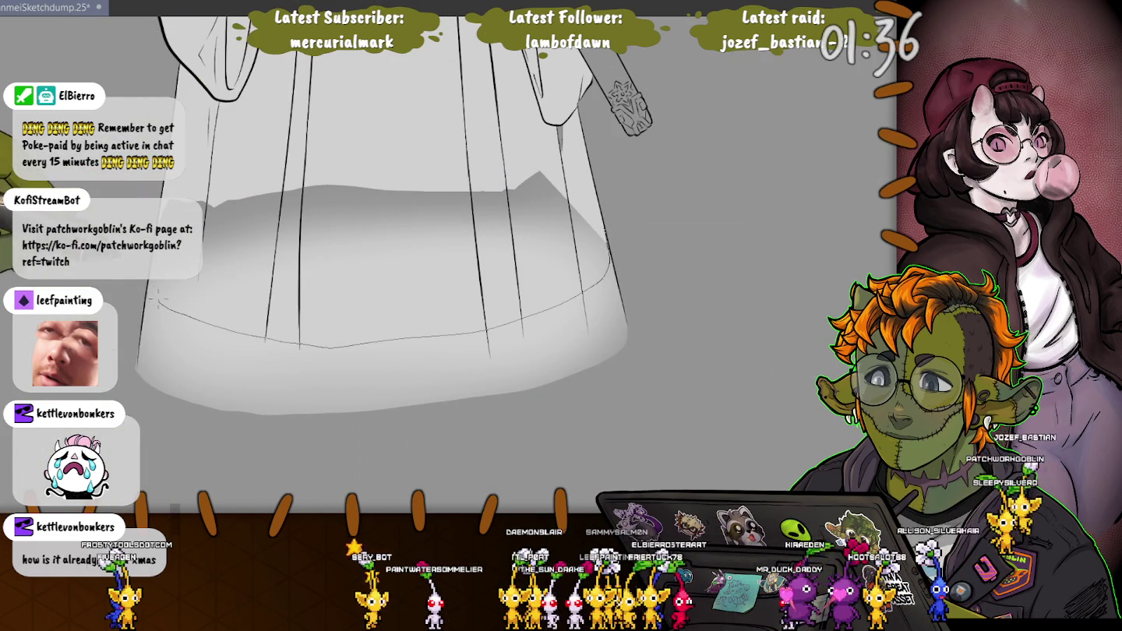
Lasso the shaded lower skirt area, delete its grey shading, then deselect.
left_click_drag(375, 110, 451, 108)
key("Delete")
key("ctrl+d")
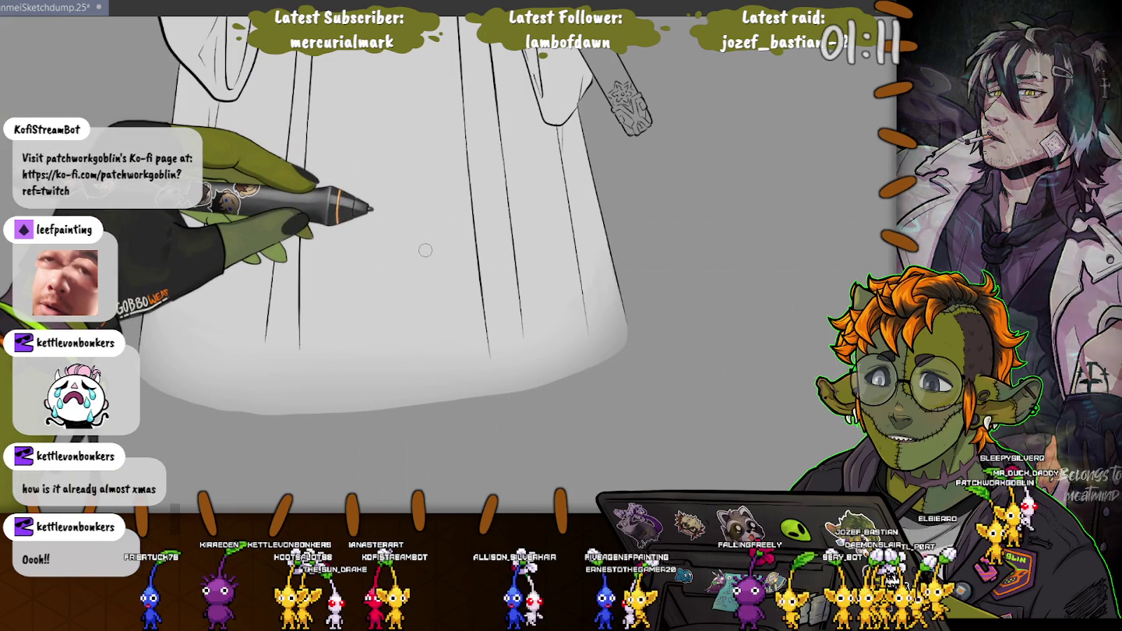
scroll(425, 248, "up", 1)
scroll(351, 265, "up", 3)
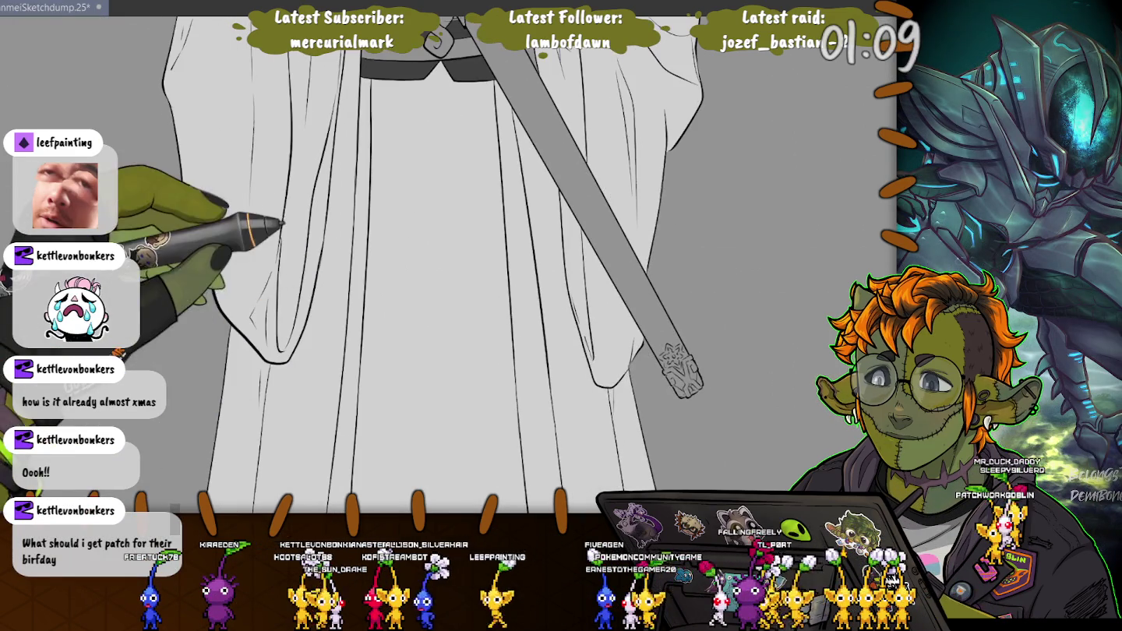
Scroll up past the belt to the blindfolded face and sword hilt.
scroll(351, 264, "up", 1)
scroll(428, 265, "up", 1)
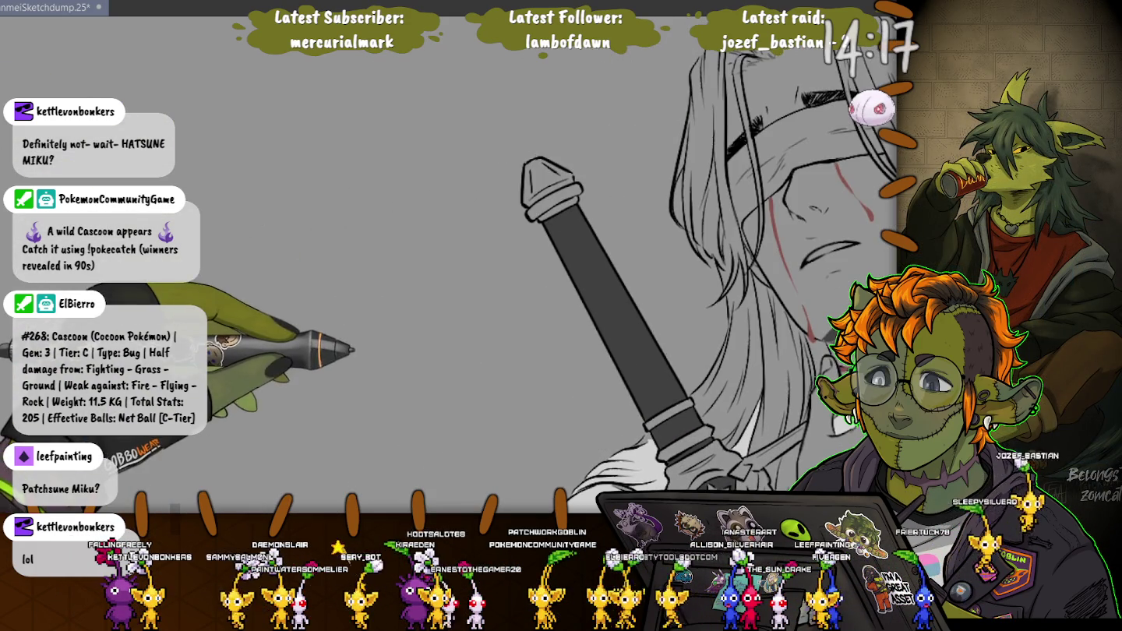
Pan the canvas to center the hand pressed over the blindfolded face.
left_click_drag(292, 268, 265, 159)
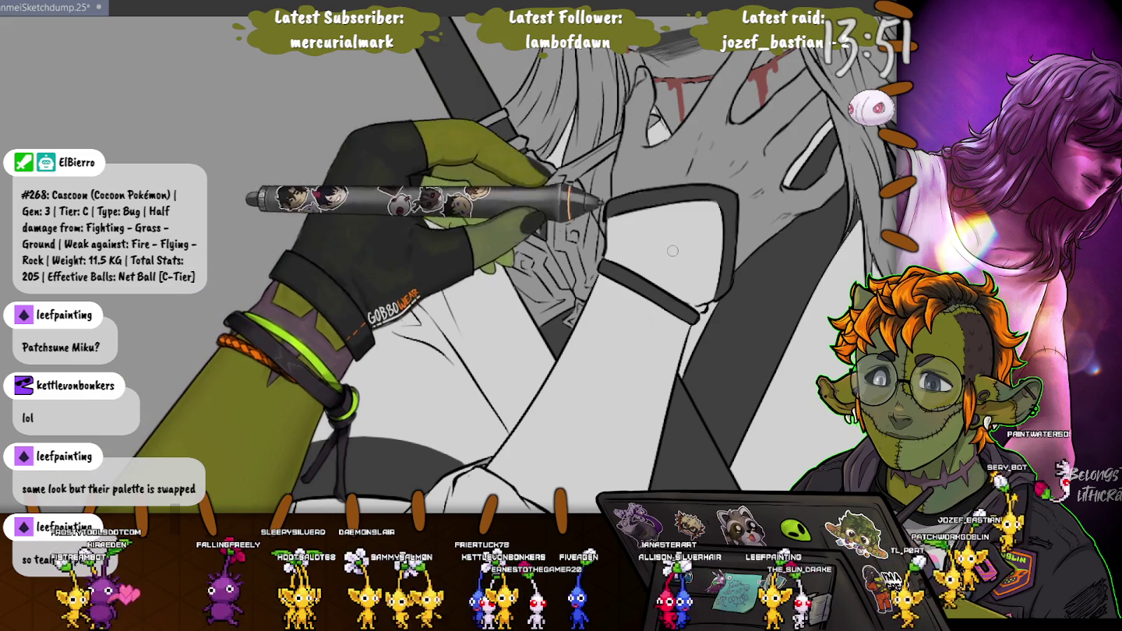
Pan across the robe's sleeves, knee and torso, then scroll back up to the face.
left_click_drag(670, 245, 608, 193)
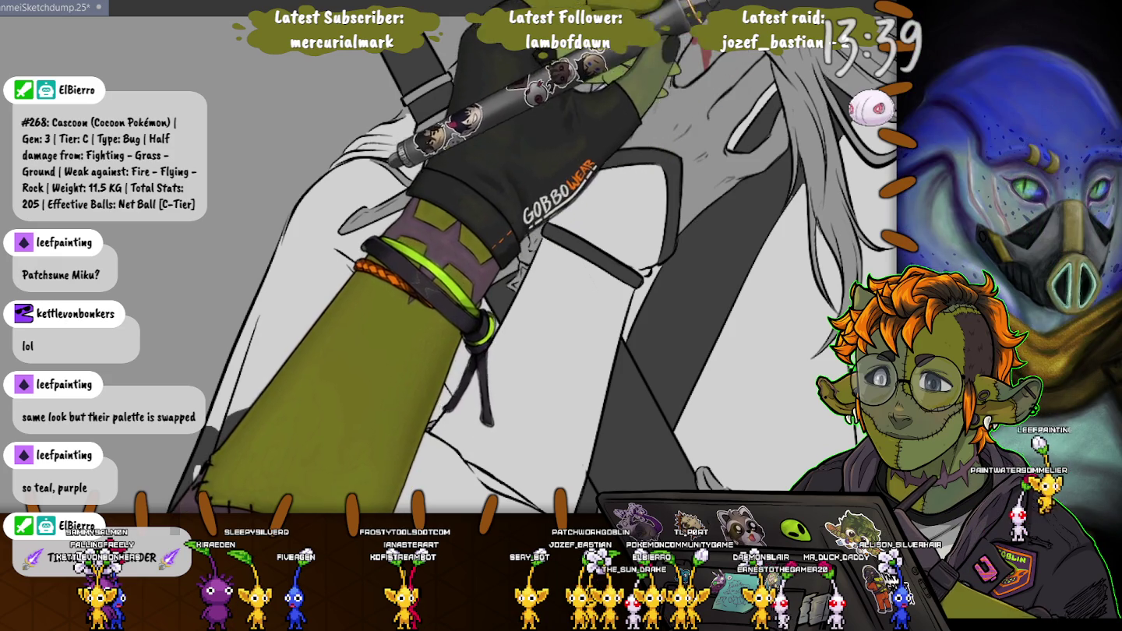
left_click_drag(730, 178, 475, 204)
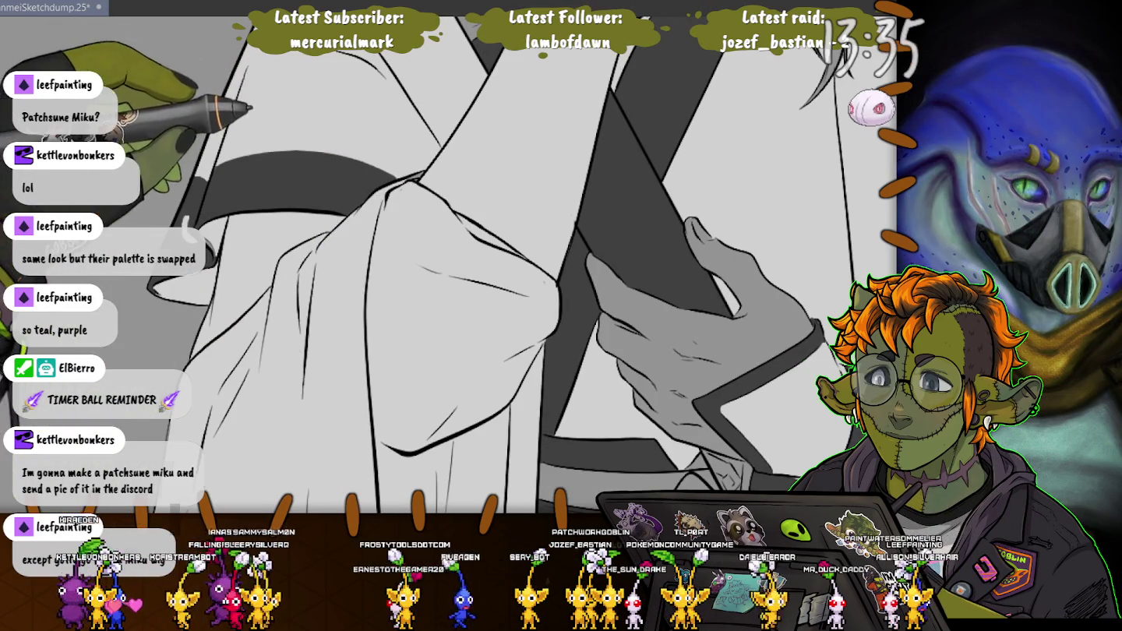
left_click_drag(430, 244, 564, 256)
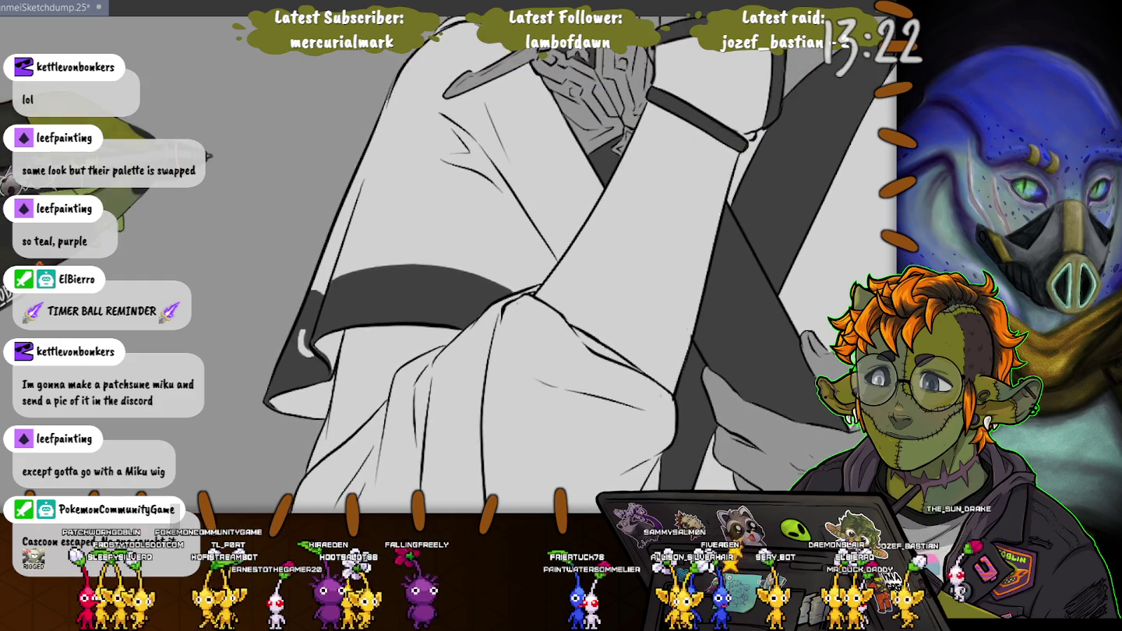
scroll(262, 227, "up", 10)
scroll(453, 286, "right", 5)
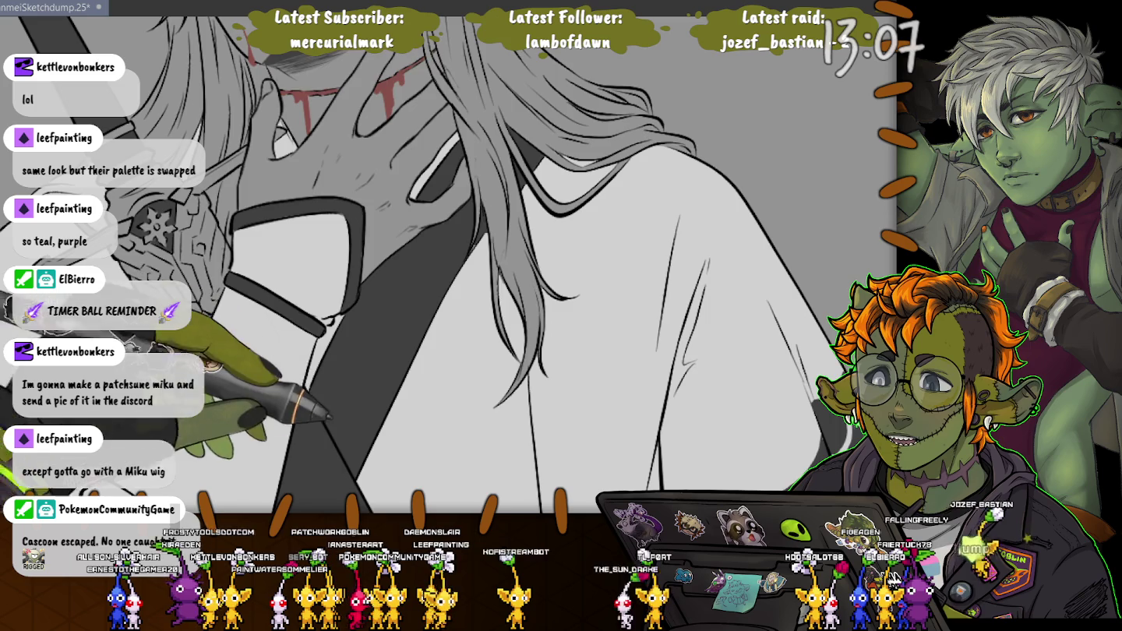
Pan past the hair and strap-gripping hand, then scroll down to the belt and S-shaped buckle.
left_click_drag(646, 200, 654, 133)
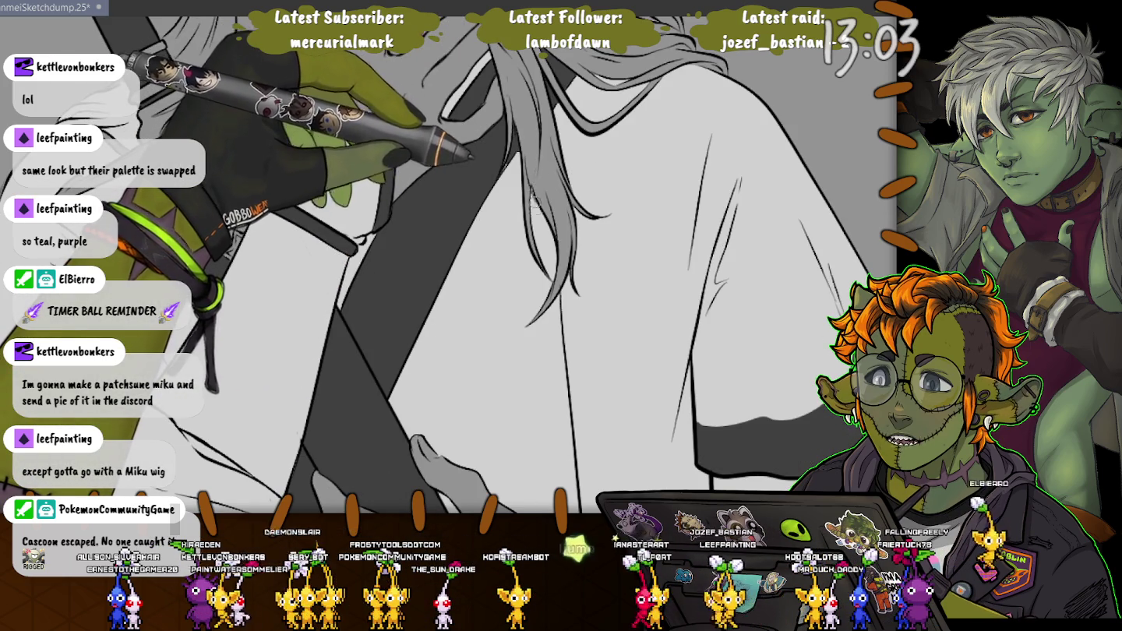
left_click_drag(532, 190, 576, 70)
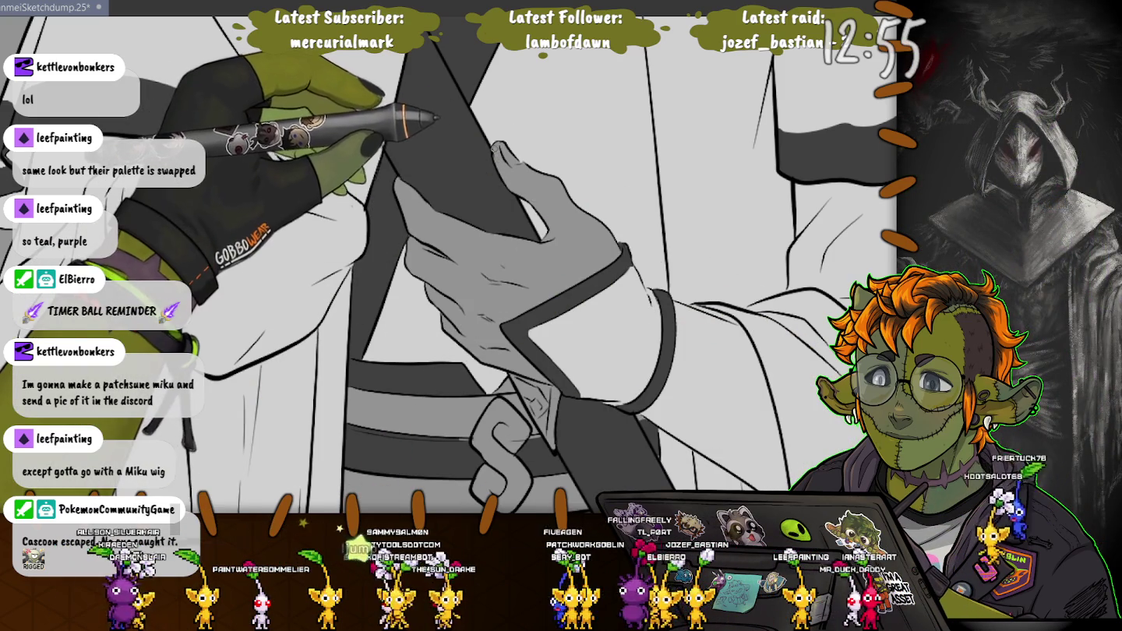
scroll(448, 265, "down", 3)
scroll(449, 265, "down", 3)
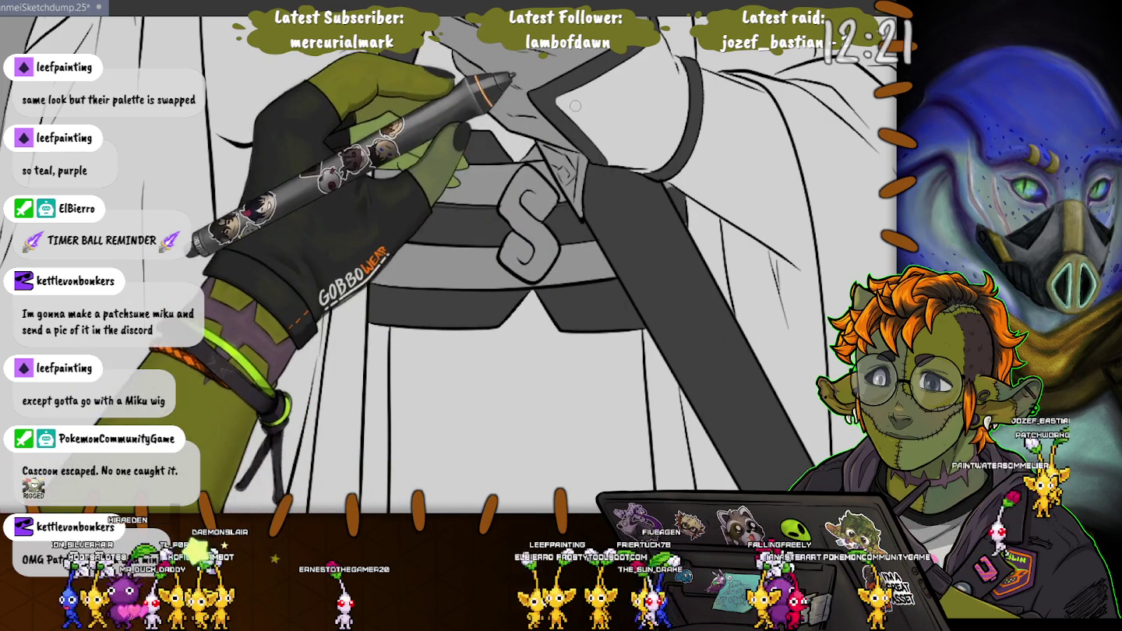
Bucket-fill the S-shaped belt buckle with brown.
scroll(661, 191, "down", 2)
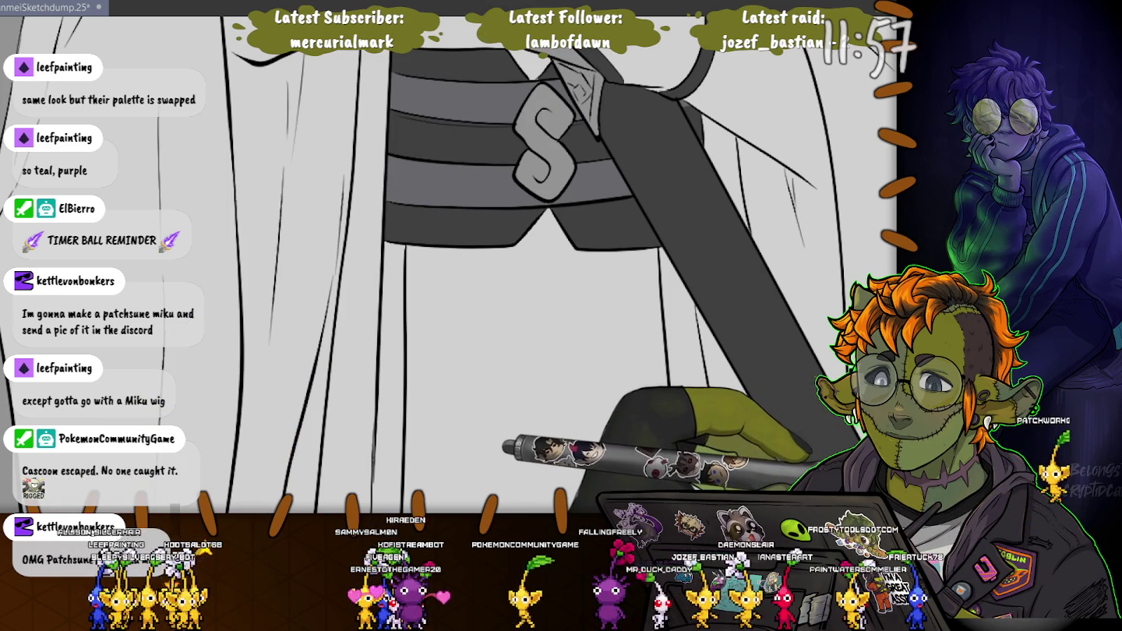
left_click(545, 140)
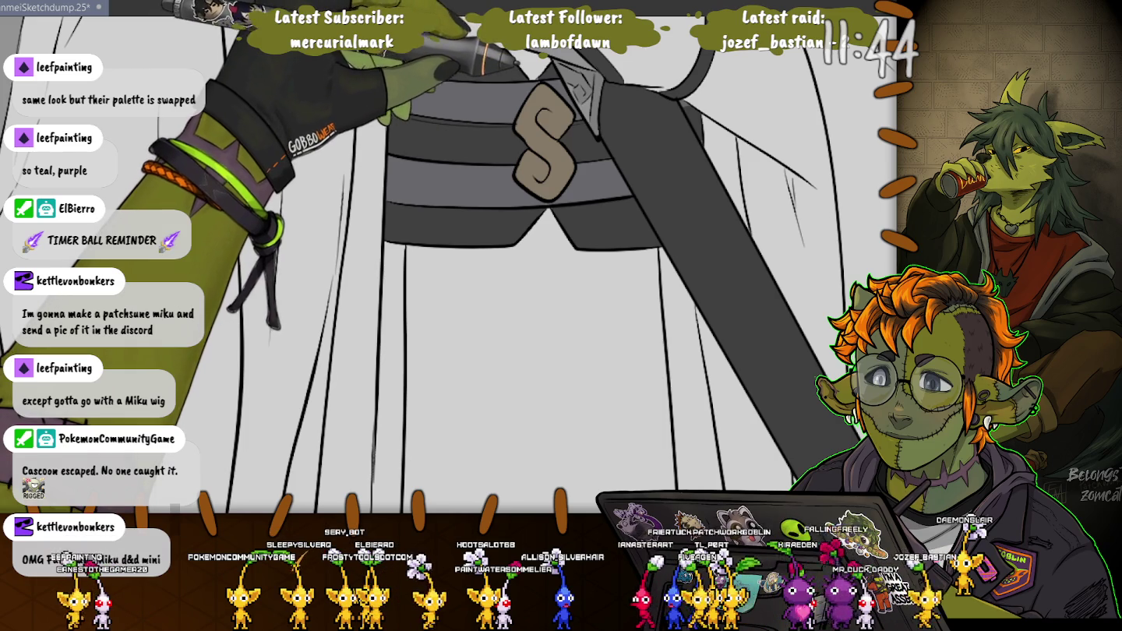
left_click_drag(467, 272, 564, 409)
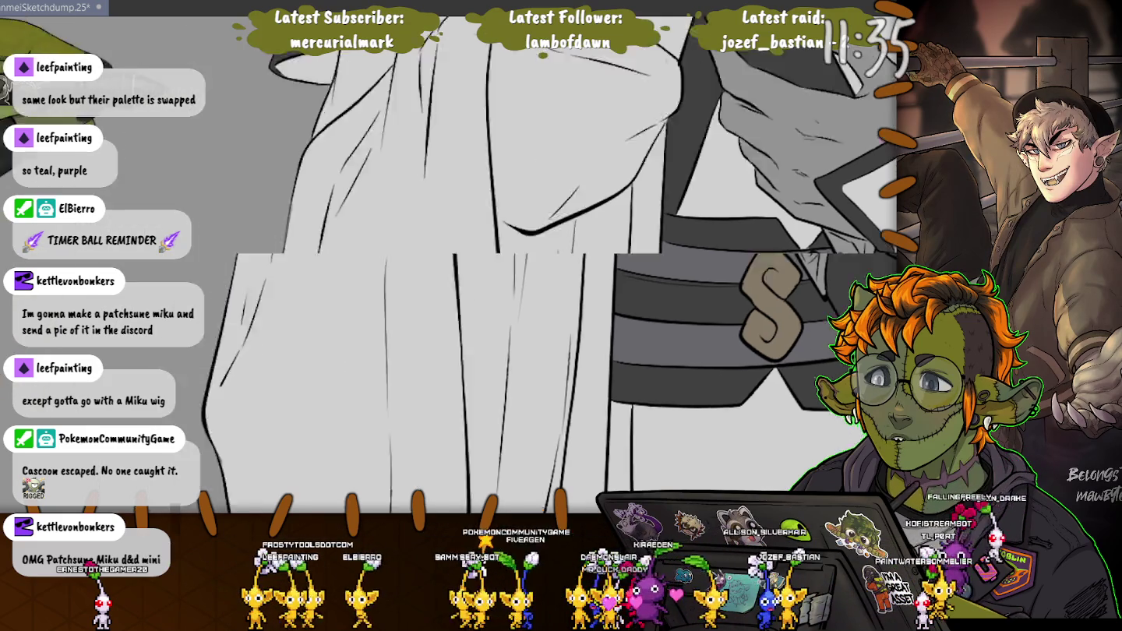
left_click_drag(701, 265, 312, 264)
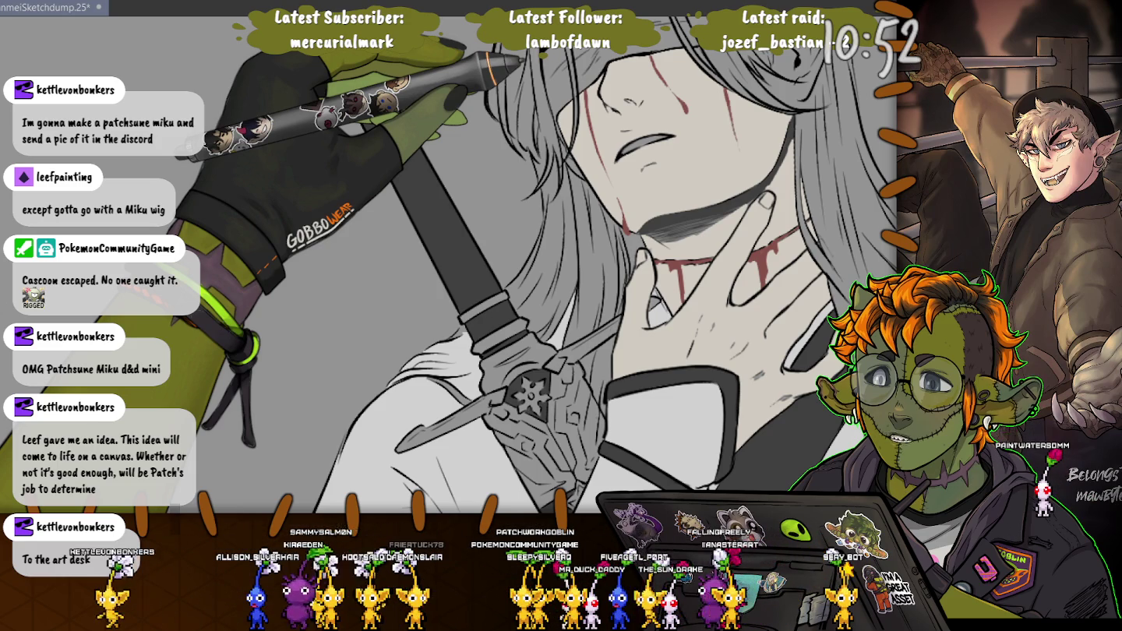
Try a red fill on the blindfold, undo it, and fill the blindfold white instead.
scroll(545, 272, "up", 3)
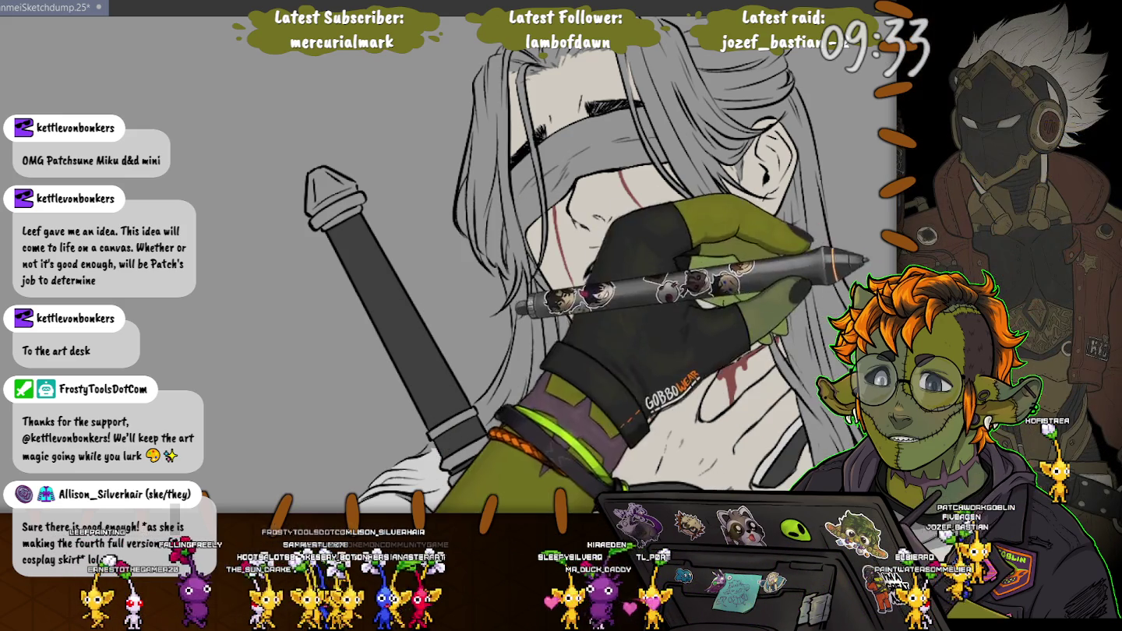
left_click(537, 137)
key("ctrl+z")
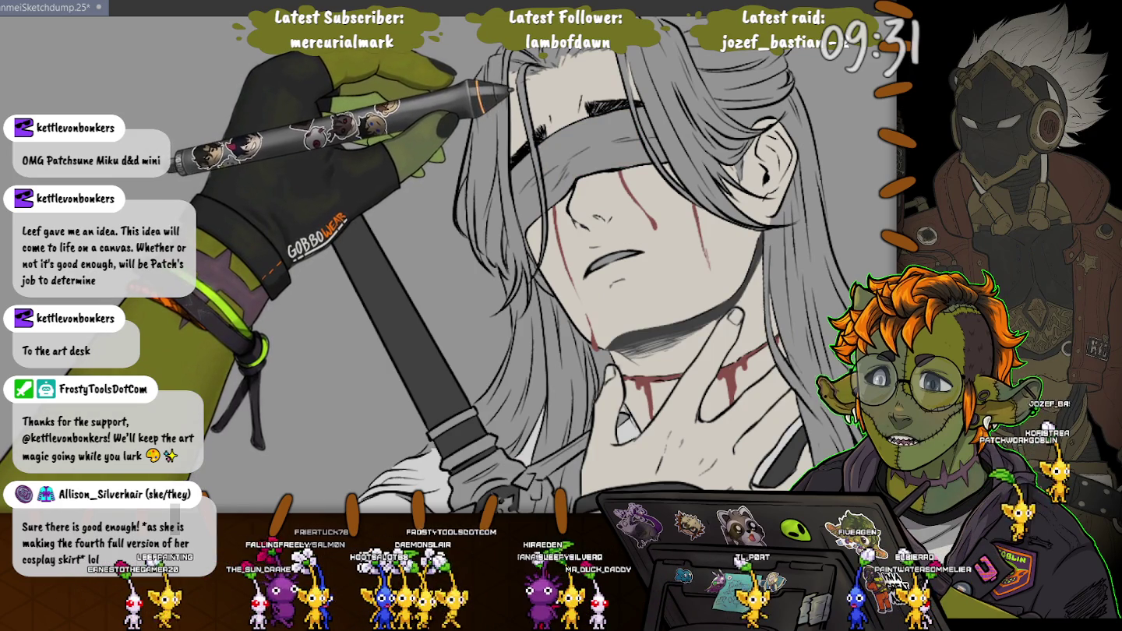
left_click(576, 145)
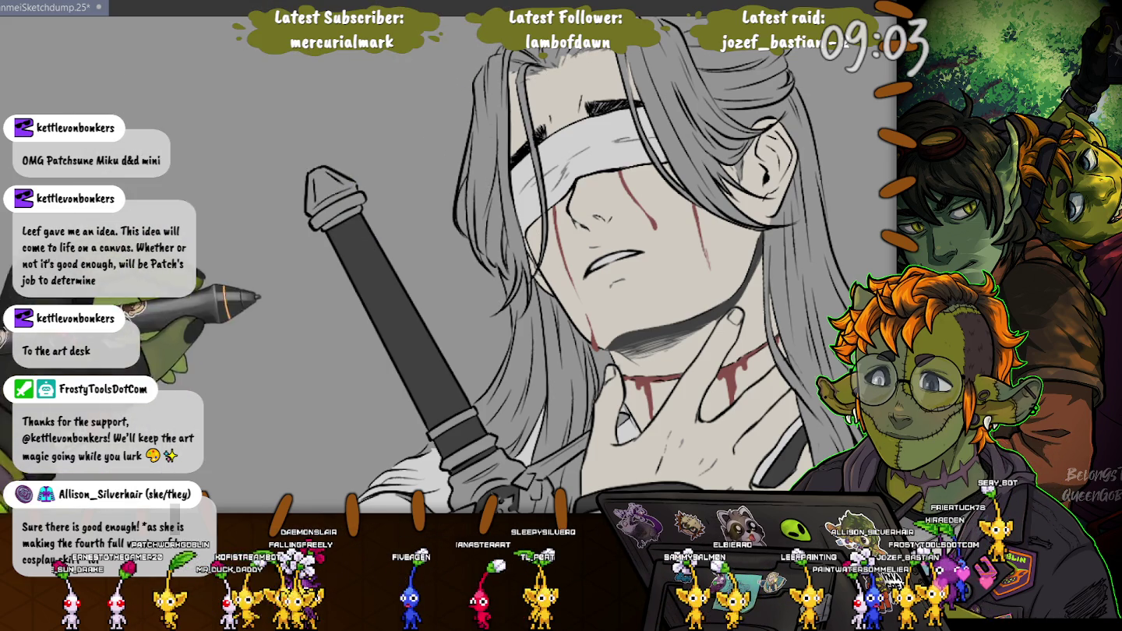
left_click_drag(592, 311, 557, 249)
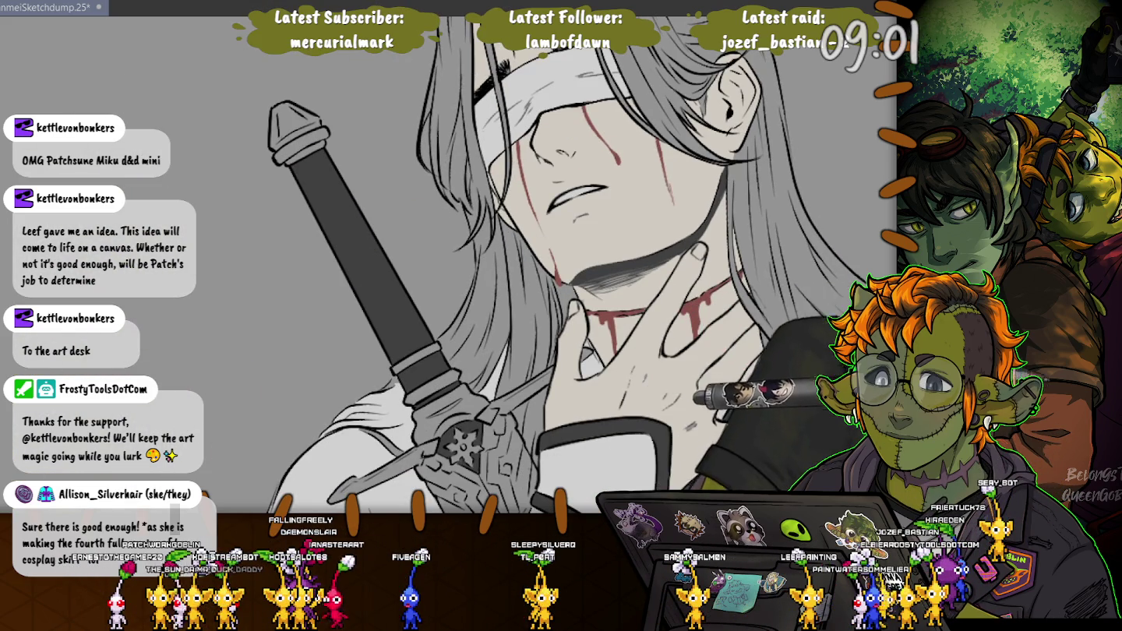
left_click_drag(545, 194, 584, 421)
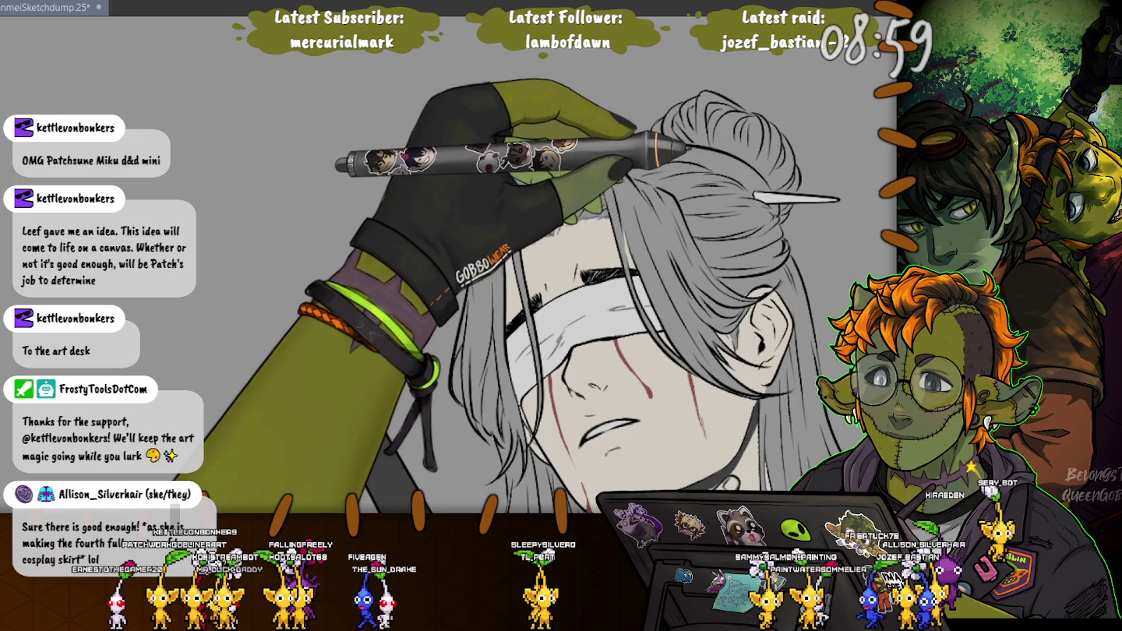
mouse_move(562, 390)
left_mouse_down()
mouse_move(574, 253)
mouse_move(555, 190)
mouse_move(545, 66)
left_mouse_up()
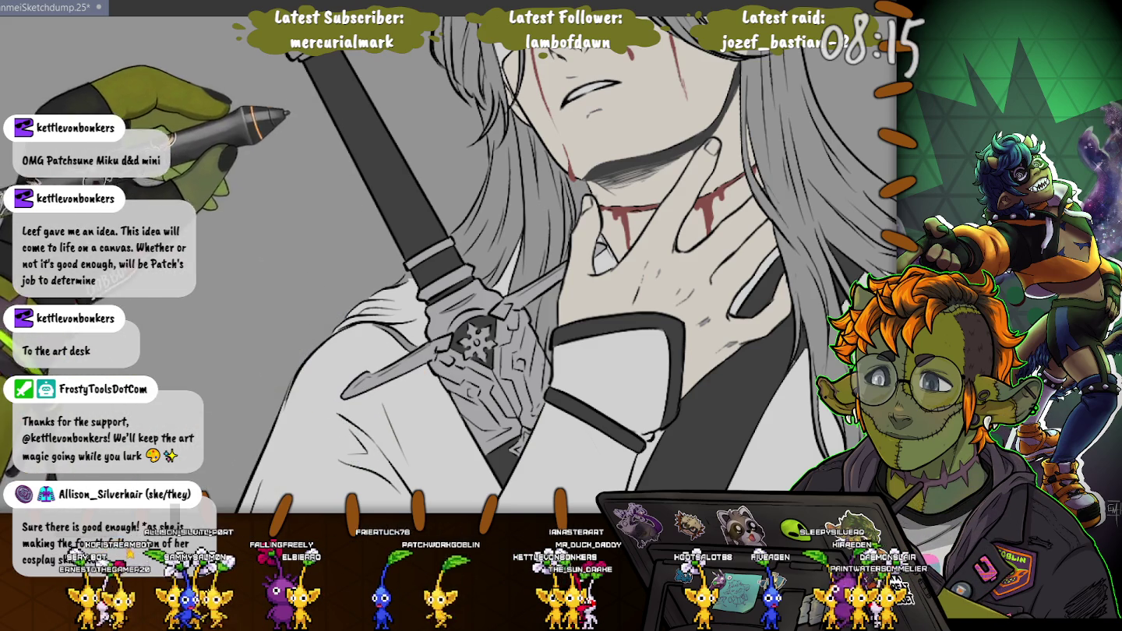
scroll(569, 264, "up", 5)
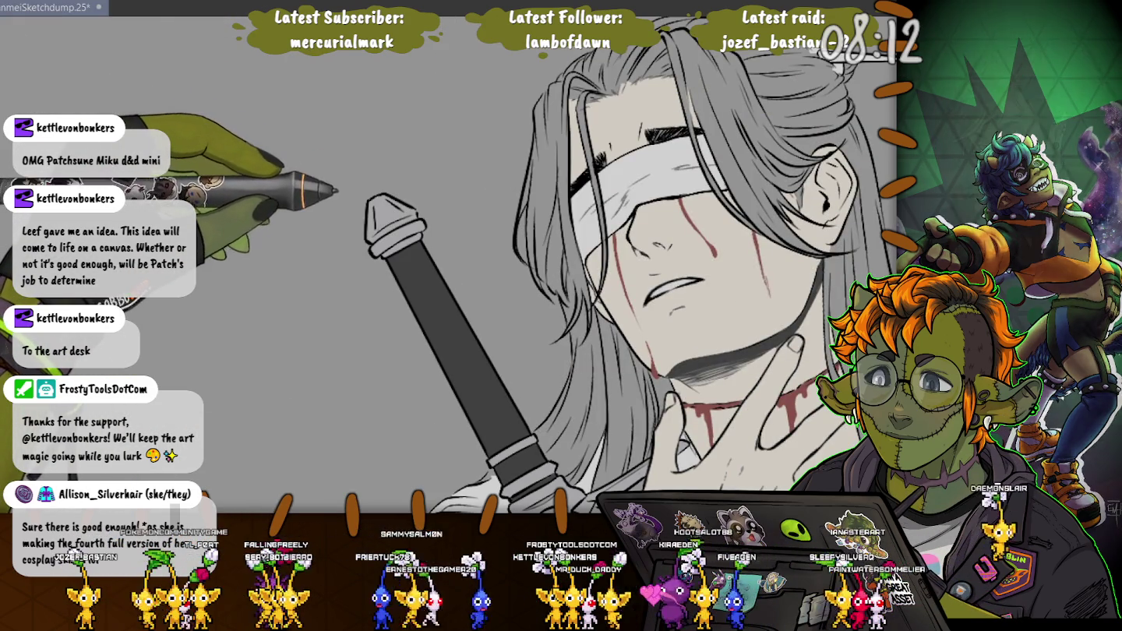
scroll(467, 265, "down", 5)
scroll(467, 265, "down", 5)
scroll(468, 264, "down", 3)
scroll(468, 264, "up", 5)
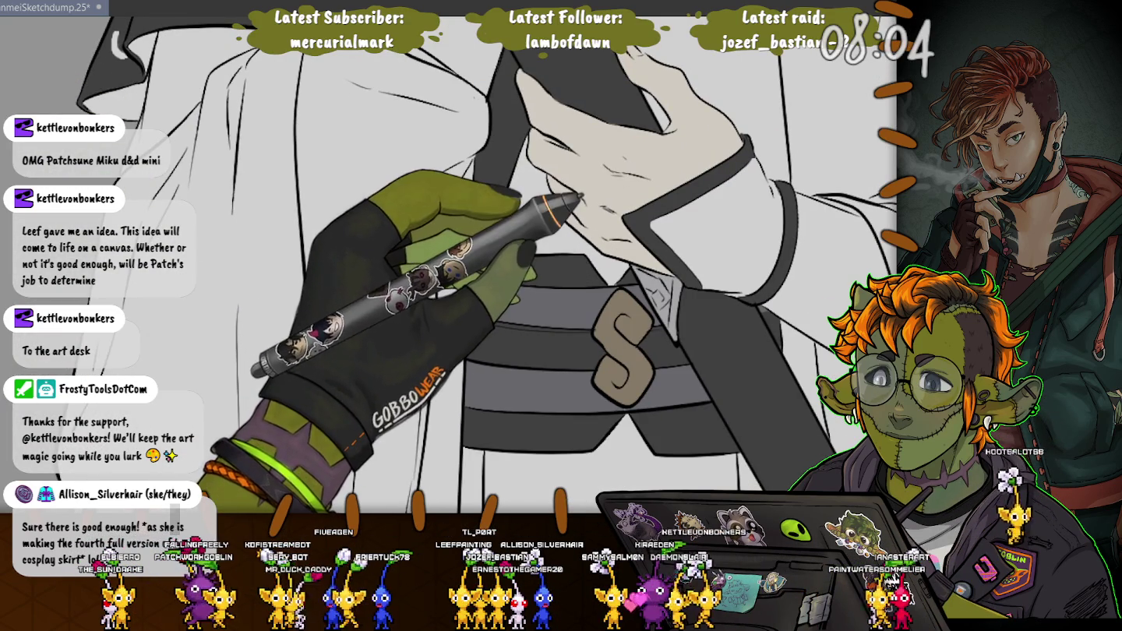
scroll(467, 265, "down", 5)
scroll(468, 264, "down", 5)
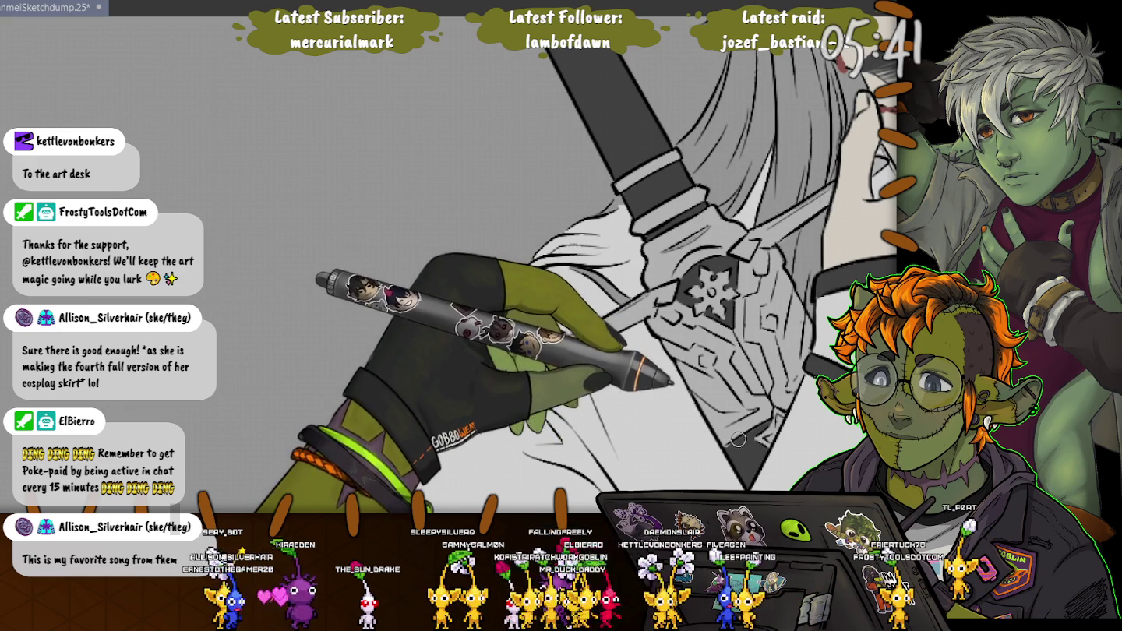
Zoom out to check the whole figure, then save the illustration.
scroll(596, 263, "down", 2)
scroll(467, 268, "down", 2)
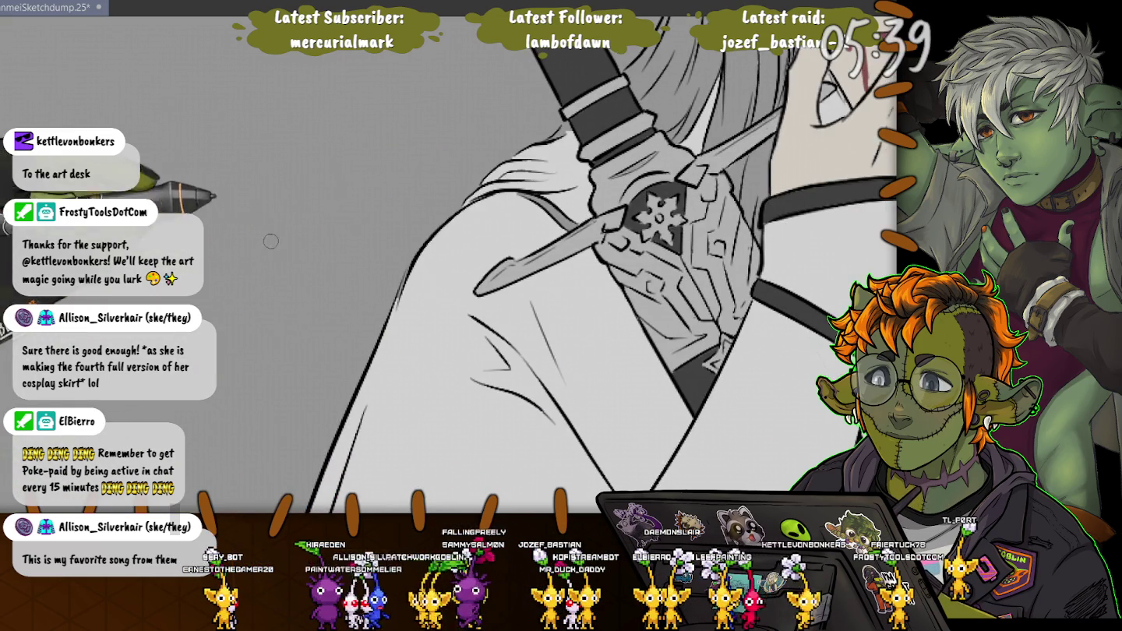
scroll(319, 275, "down", 2)
scroll(319, 276, "down", 2)
scroll(249, 249, "down", 1)
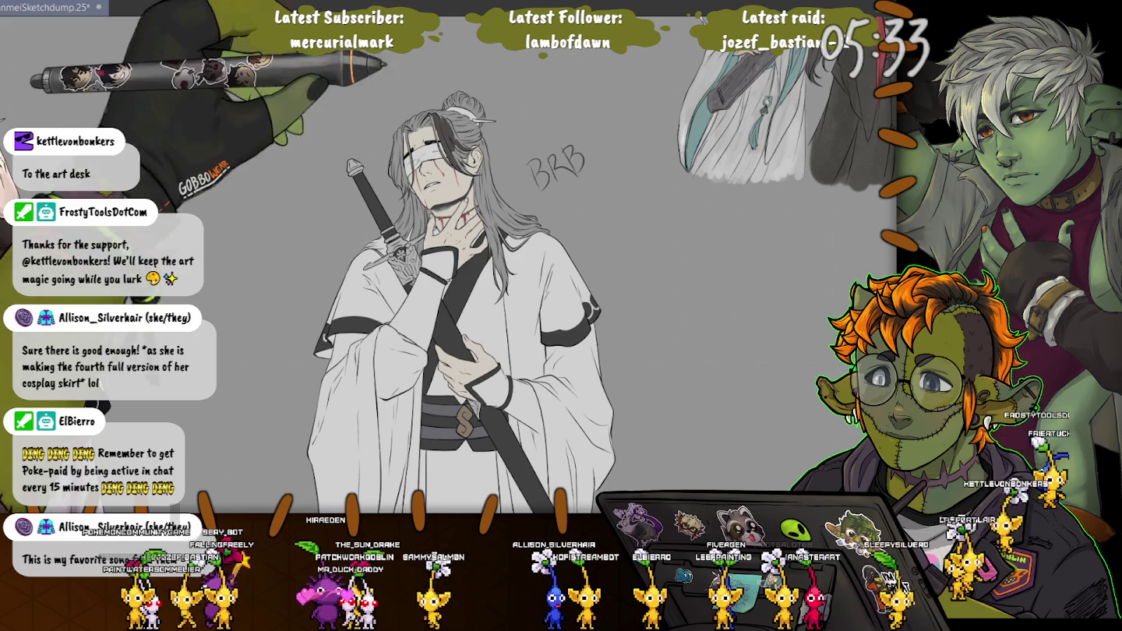
scroll(417, 127, "up", 2)
key("ctrl+s")
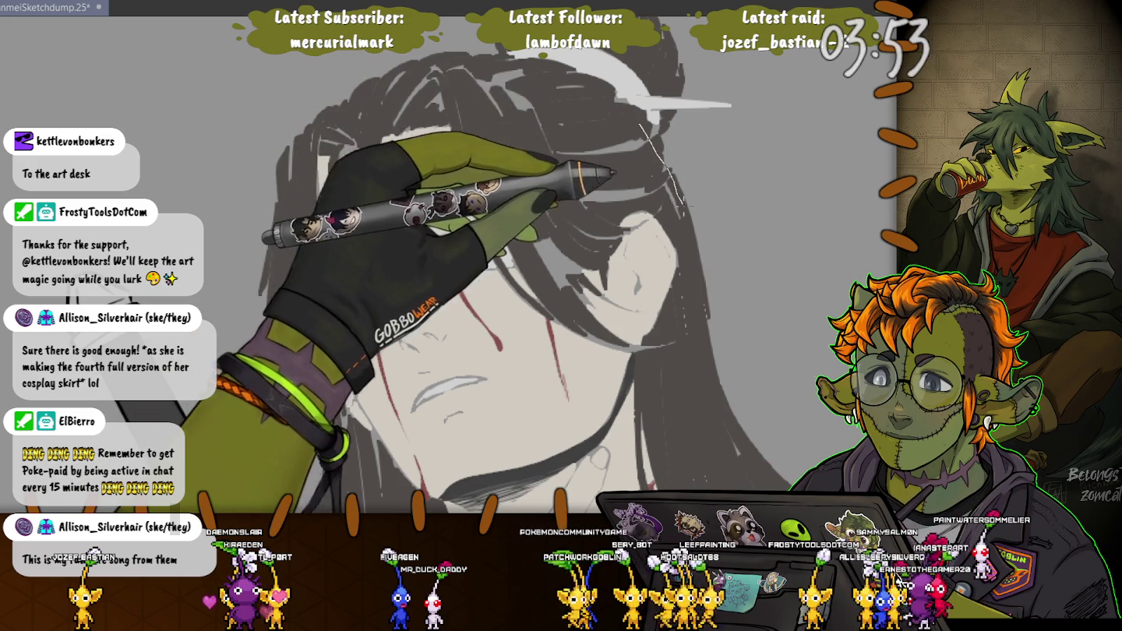
Lasso around the long hair, then add the hair bun to the selection.
left_click_drag(459, 74, 686, 226)
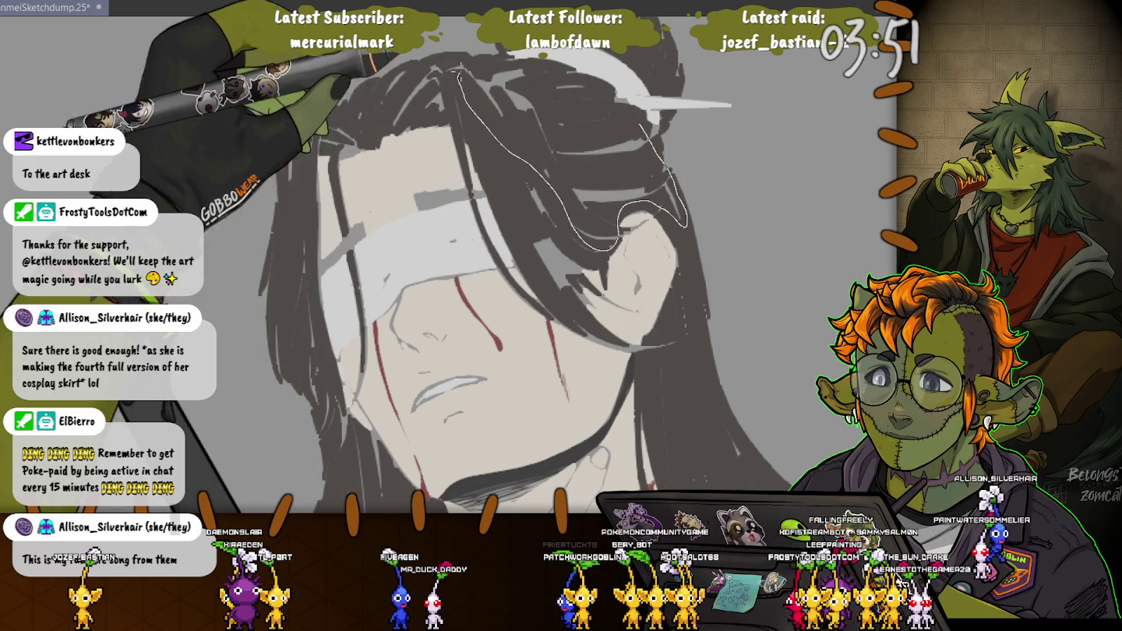
mouse_move(467, 68)
left_mouse_down()
mouse_move(312, 147)
mouse_move(294, 221)
left_mouse_up()
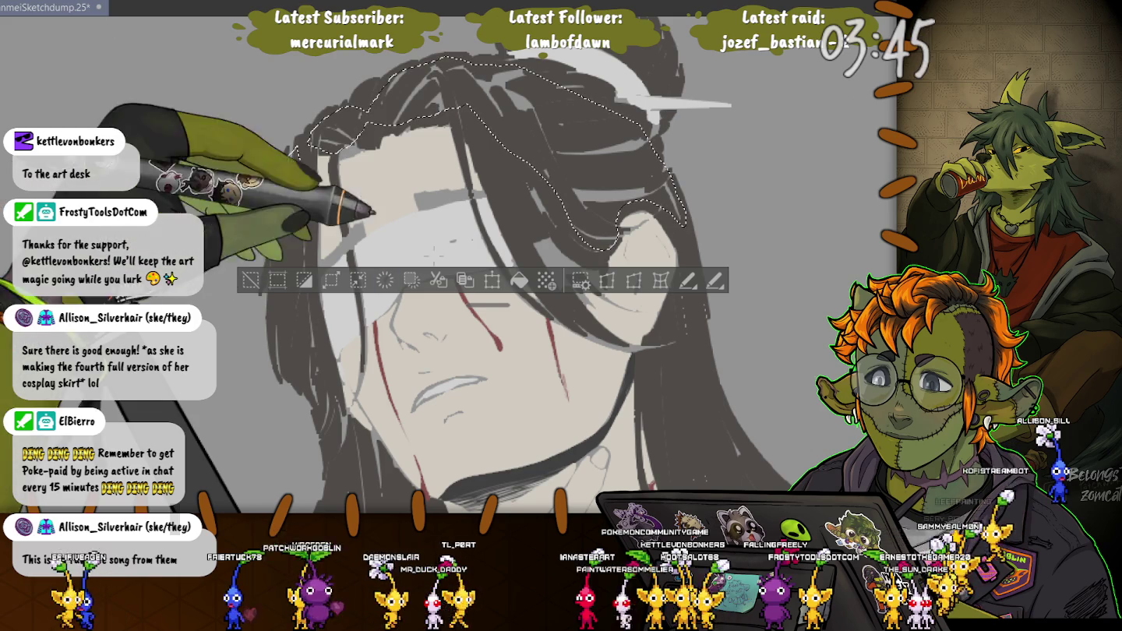
left_click_drag(432, 103, 416, 225)
left_click_drag(515, 118, 582, 142)
left_click_drag(653, 180, 489, 152)
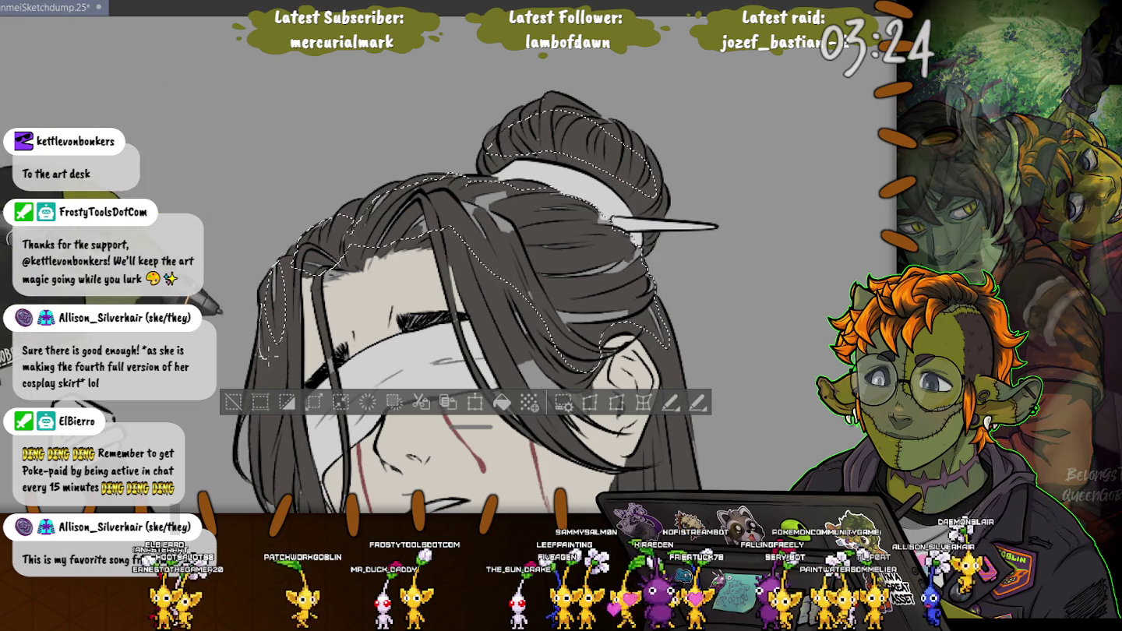
Extend the hair selection to the left strands beside the face and the right-hand strands.
left_click_drag(499, 313, 561, 200)
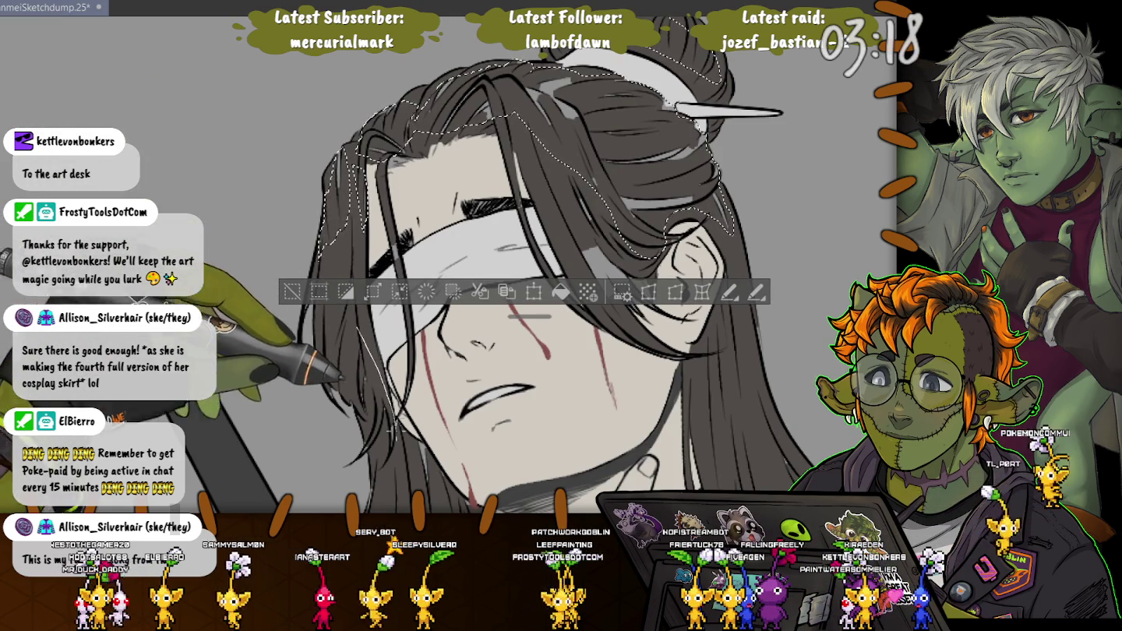
left_click_drag(363, 350, 342, 352)
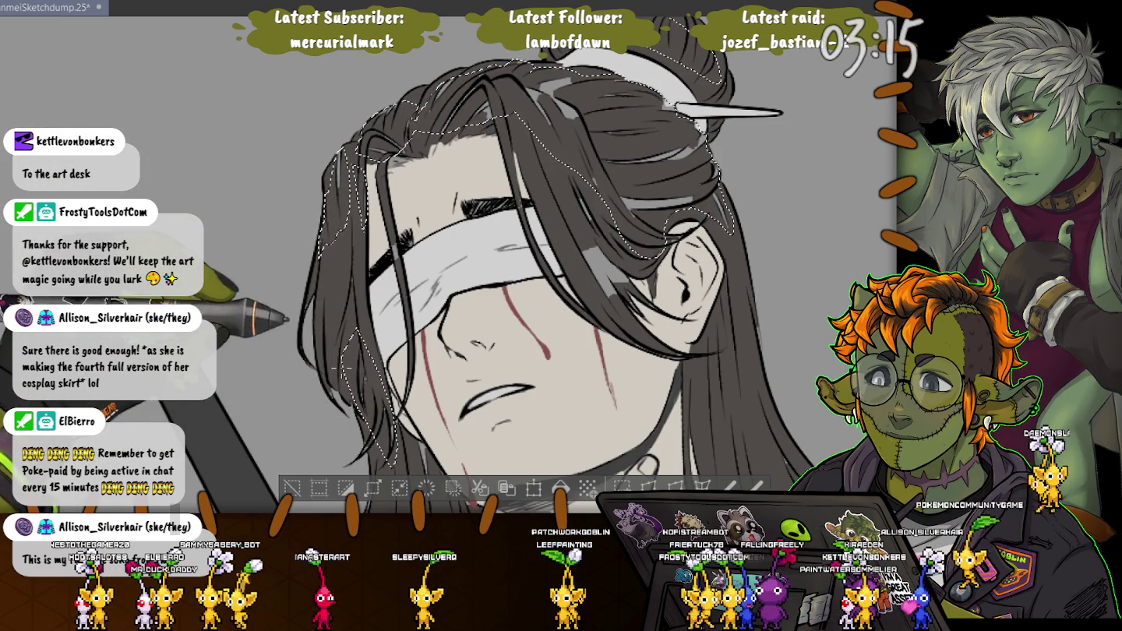
left_click_drag(498, 350, 467, 210)
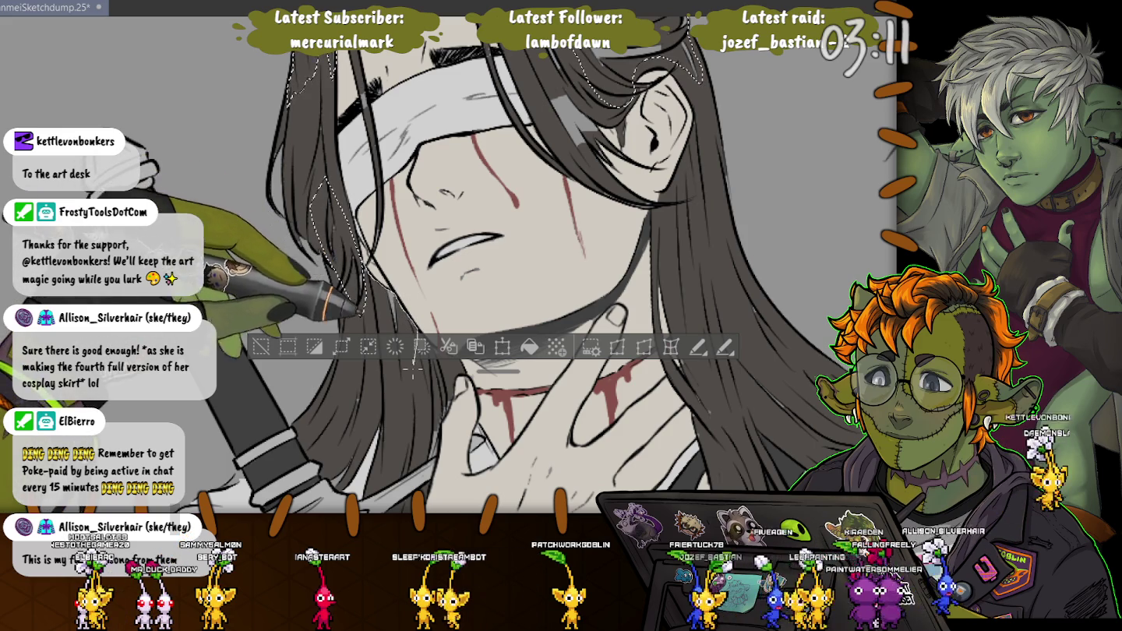
left_click_drag(339, 409, 339, 433)
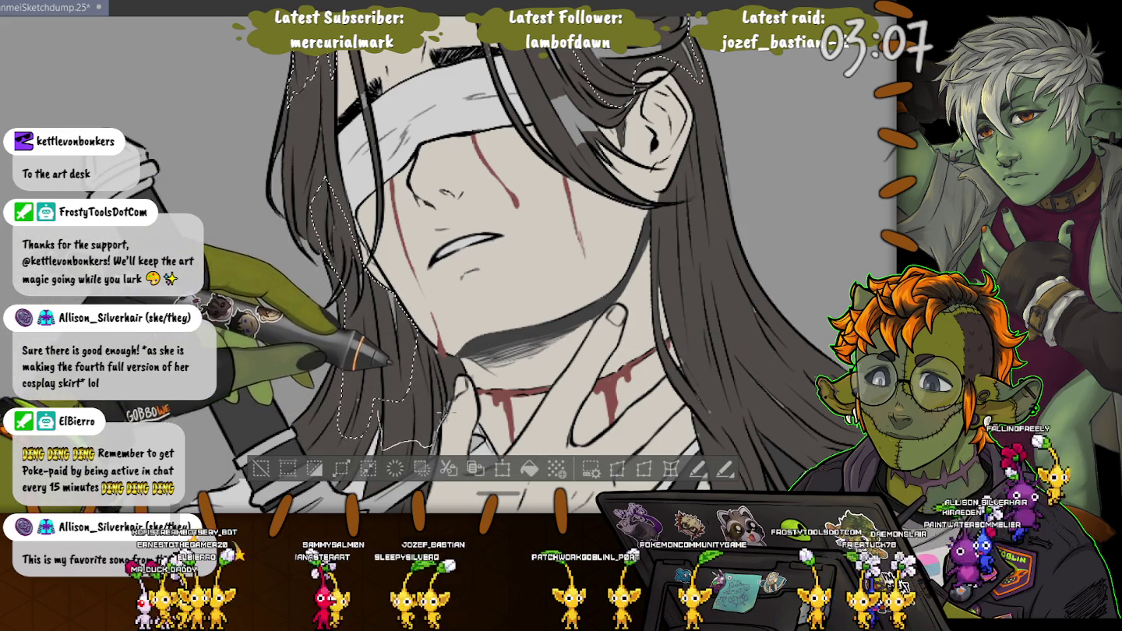
left_click_drag(343, 432, 366, 448)
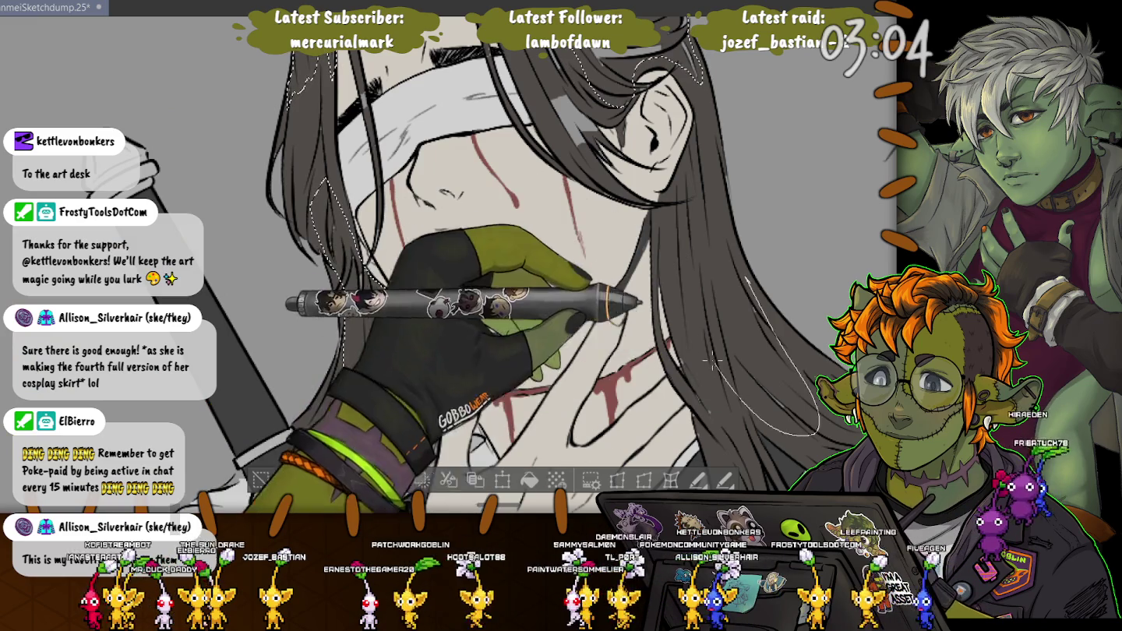
left_click_drag(747, 283, 704, 376)
left_click_drag(615, 281, 405, 172)
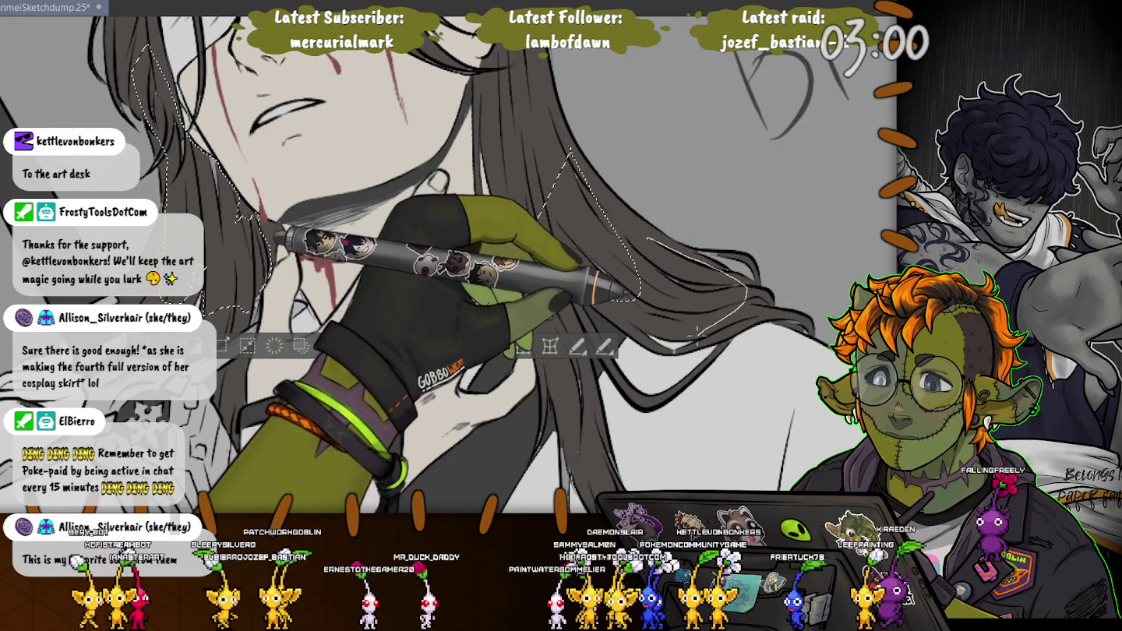
left_click_drag(689, 336, 687, 332)
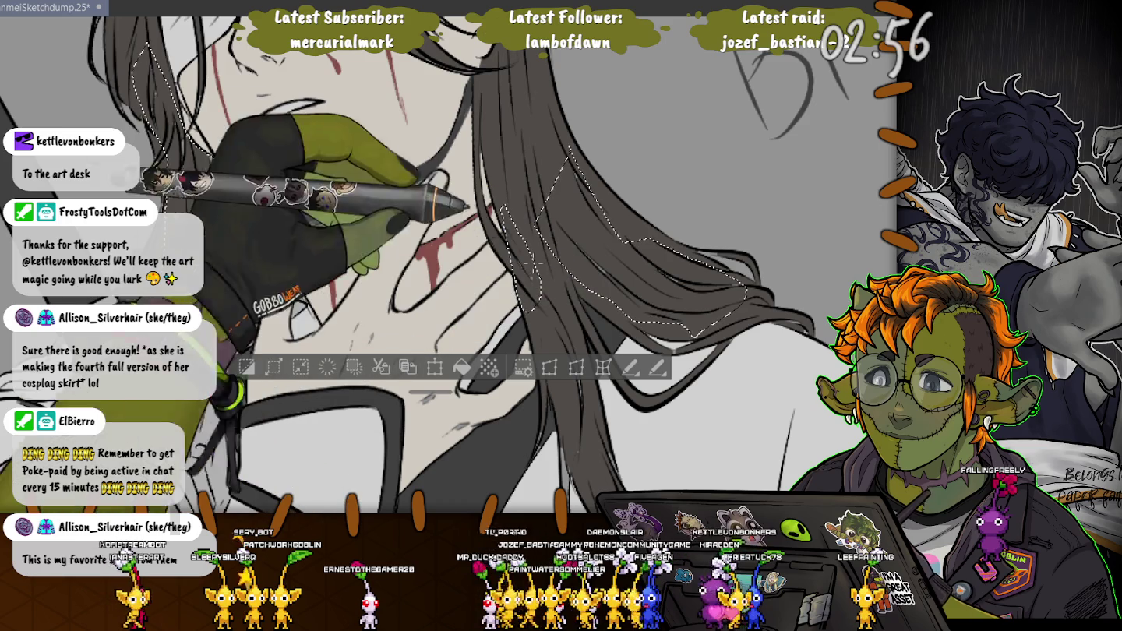
Review the hair over the shoulder, face, bun and hairpin, then clear the selection.
left_click_drag(453, 396, 444, 219)
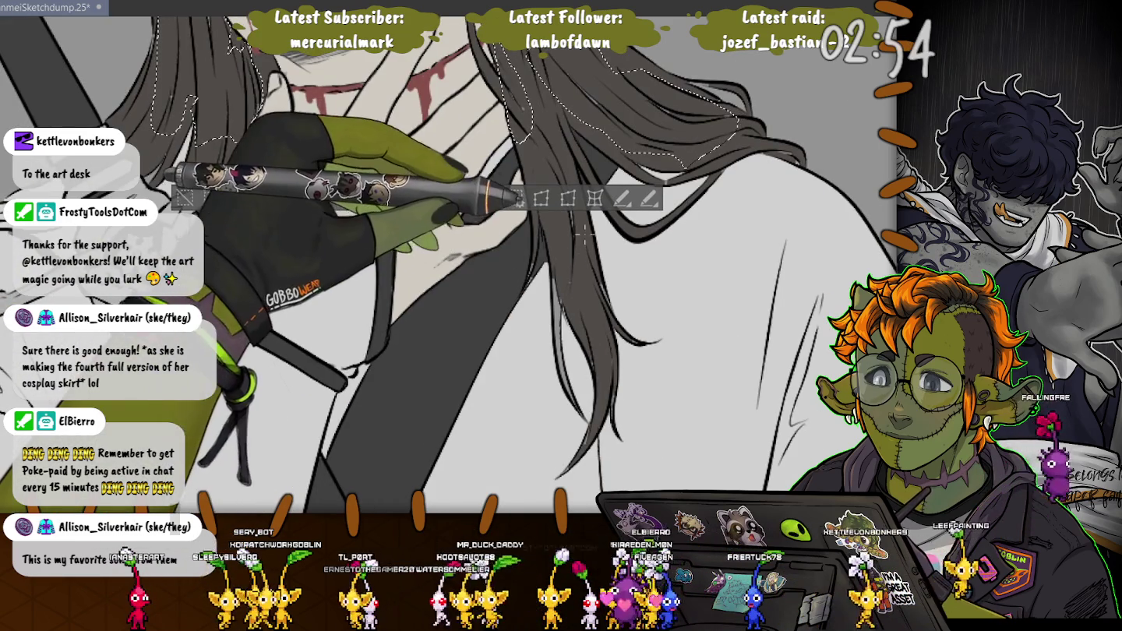
left_click_drag(564, 274, 572, 444)
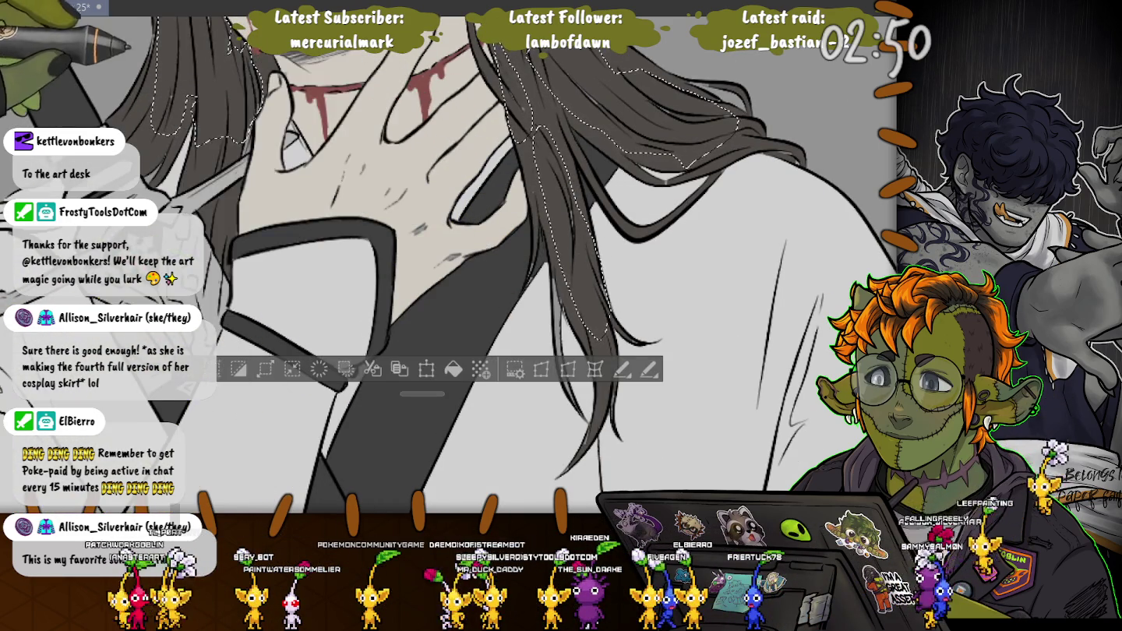
left_click_drag(569, 182, 573, 299)
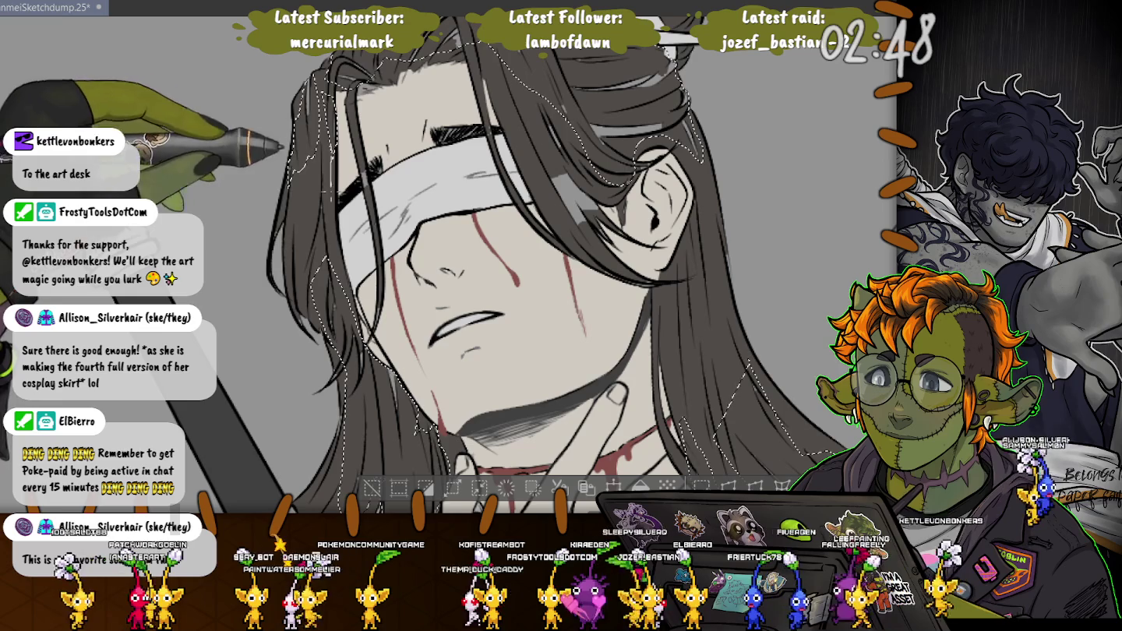
left_click_drag(304, 101, 350, 152)
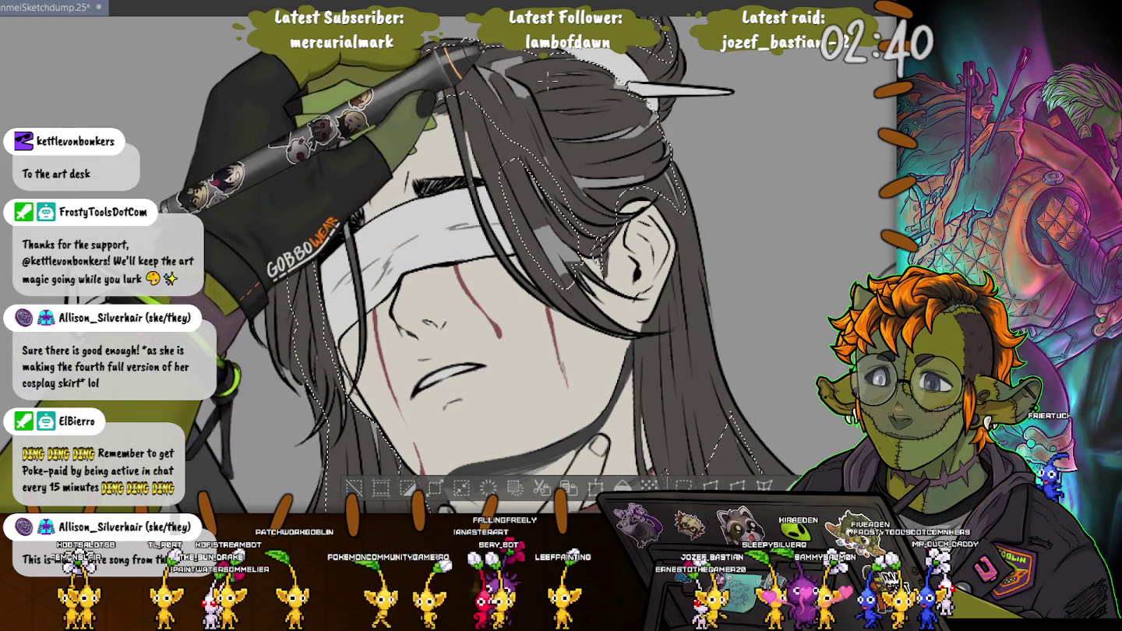
left_click_drag(427, 67, 386, 204)
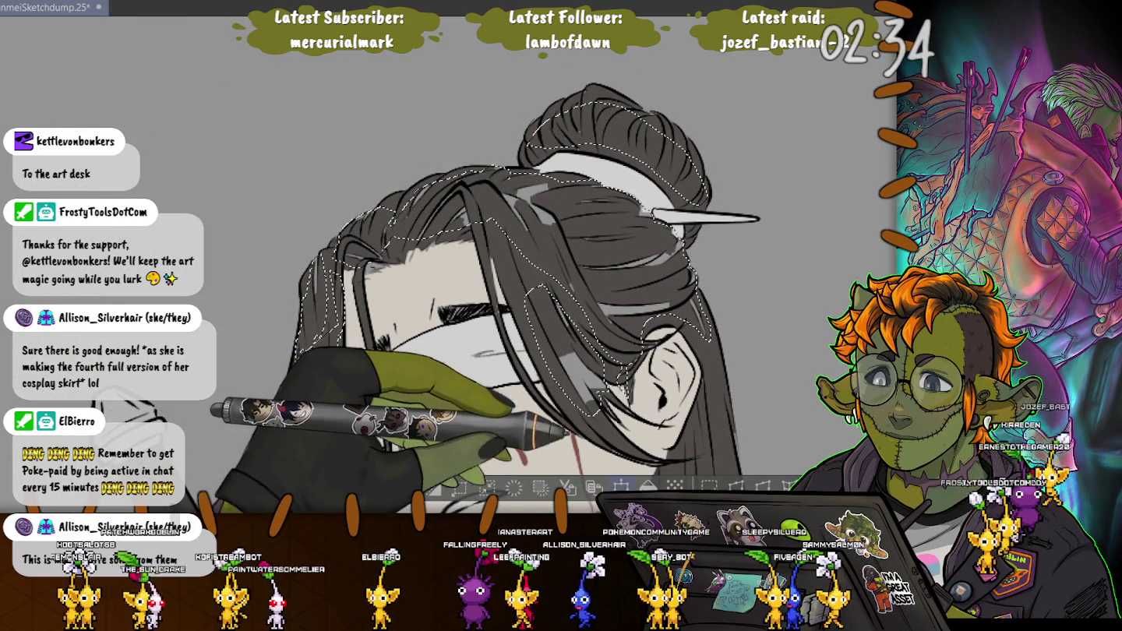
key("ctrl+d")
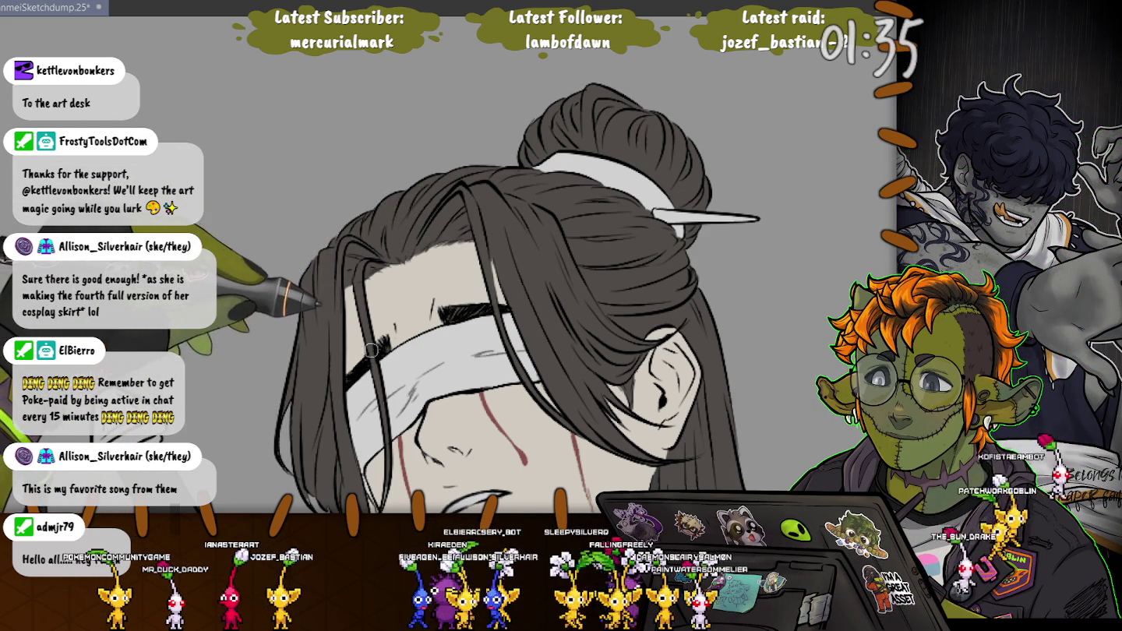
Pan the view down past the chin to the blood-streaked throat, raised hand and sword hilt.
left_click_drag(336, 388, 328, 228)
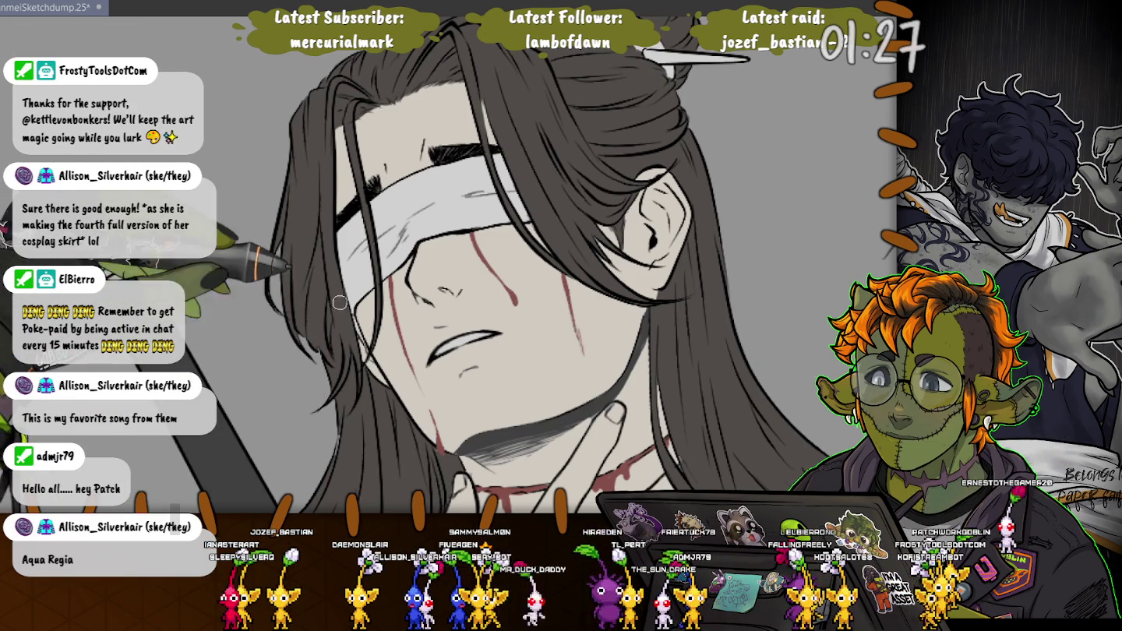
left_click_drag(377, 402, 345, 206)
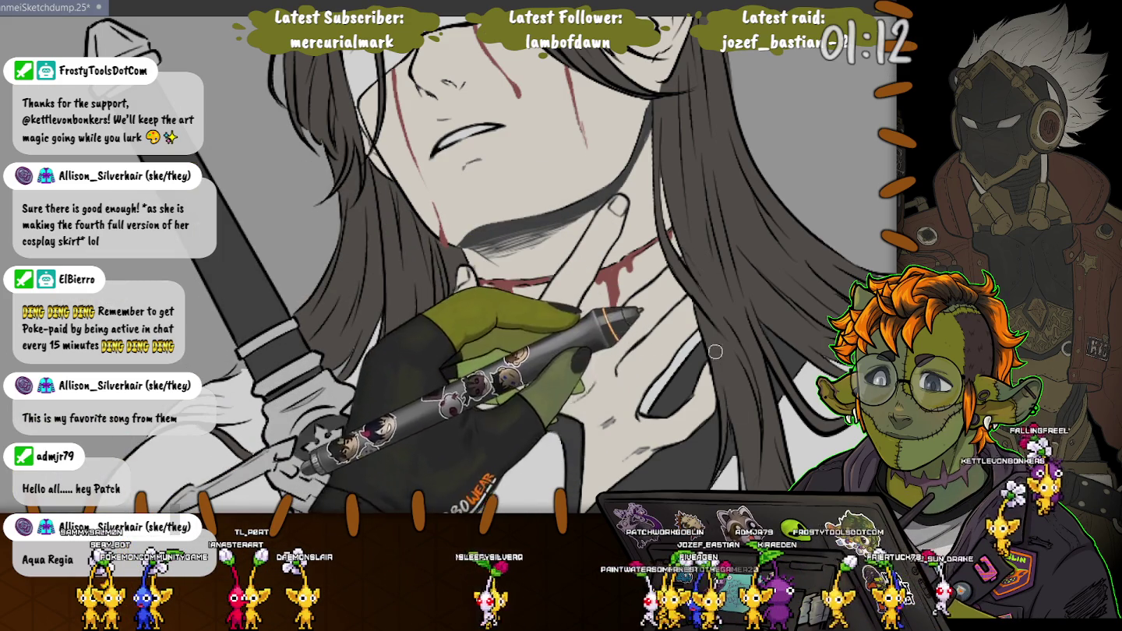
left_click_drag(804, 287, 712, 213)
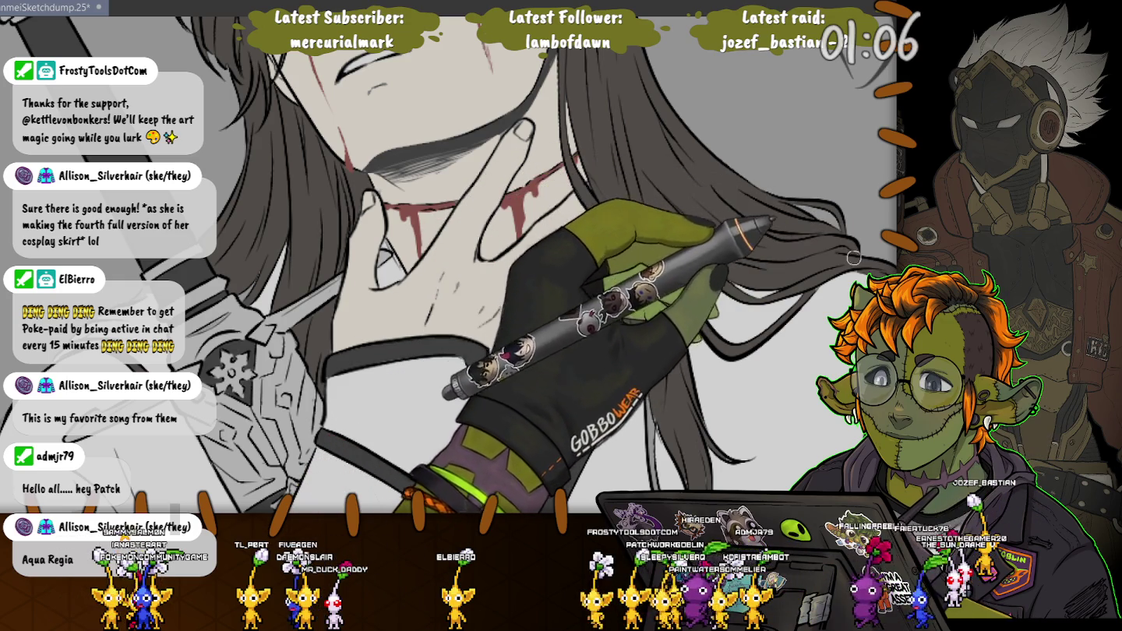
left_click_drag(751, 354, 642, 221)
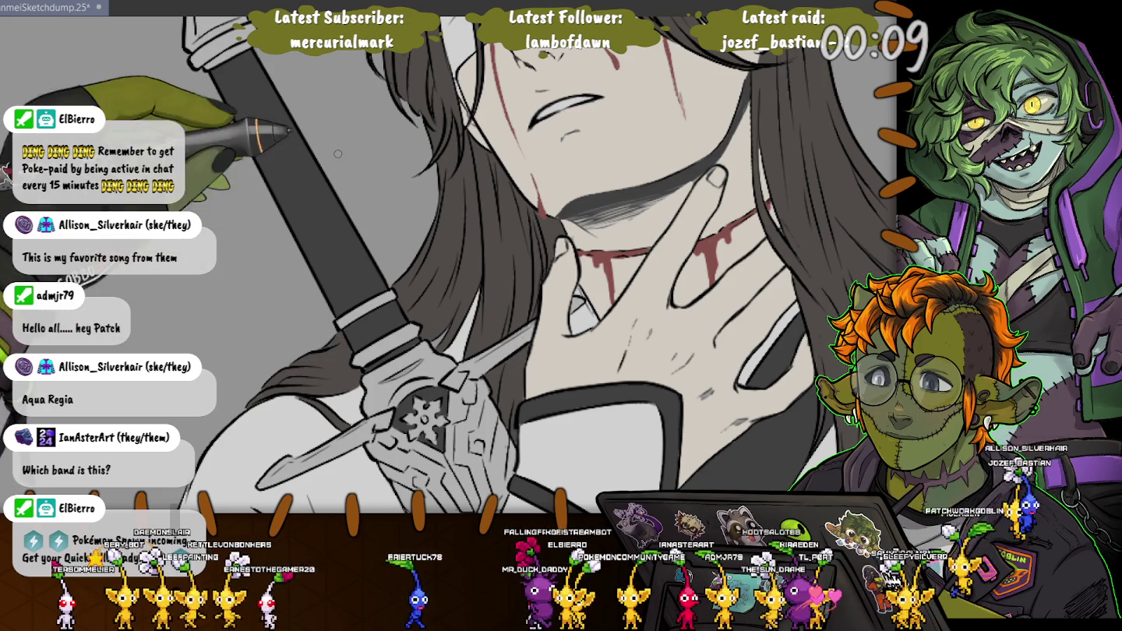
left_click_drag(324, 344, 440, 309)
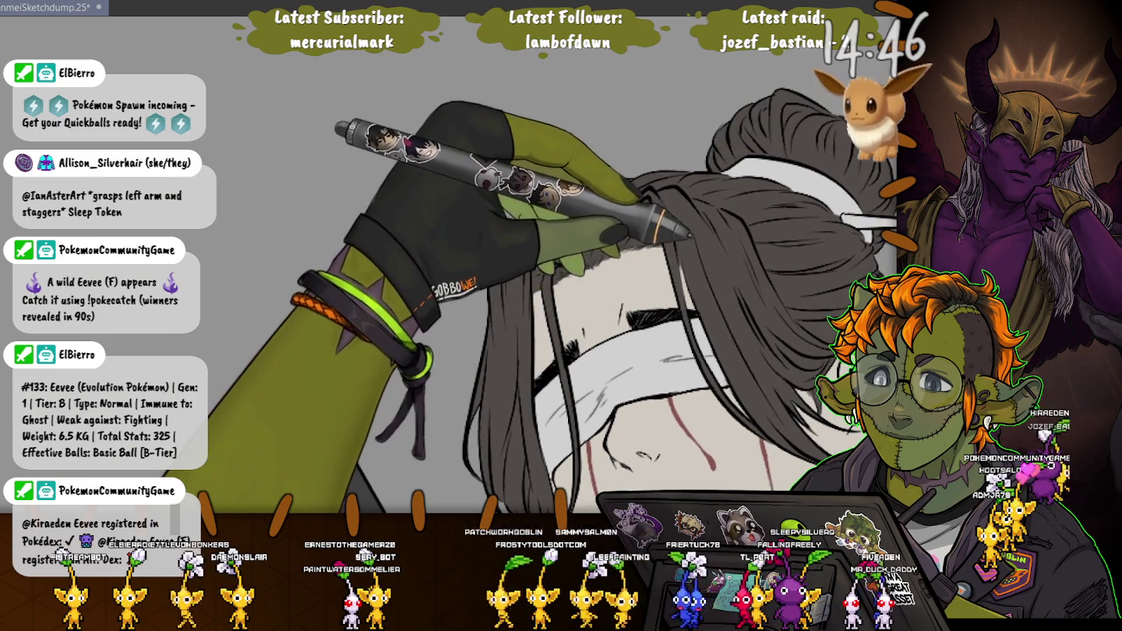
left_click_drag(823, 305, 800, 243)
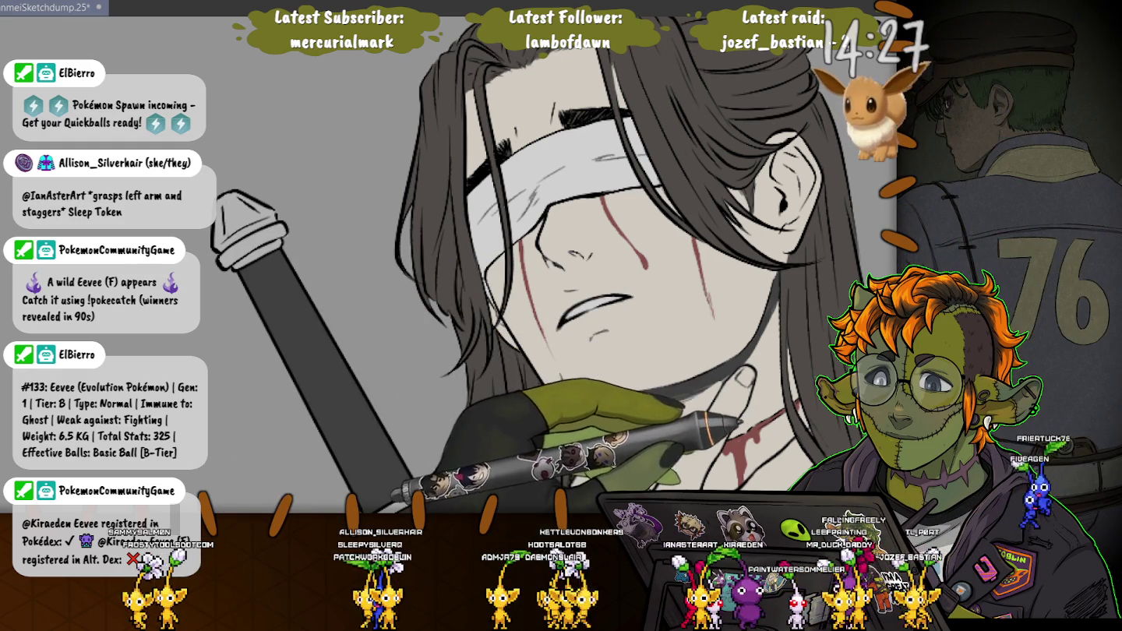
left_click_drag(415, 357, 392, 122)
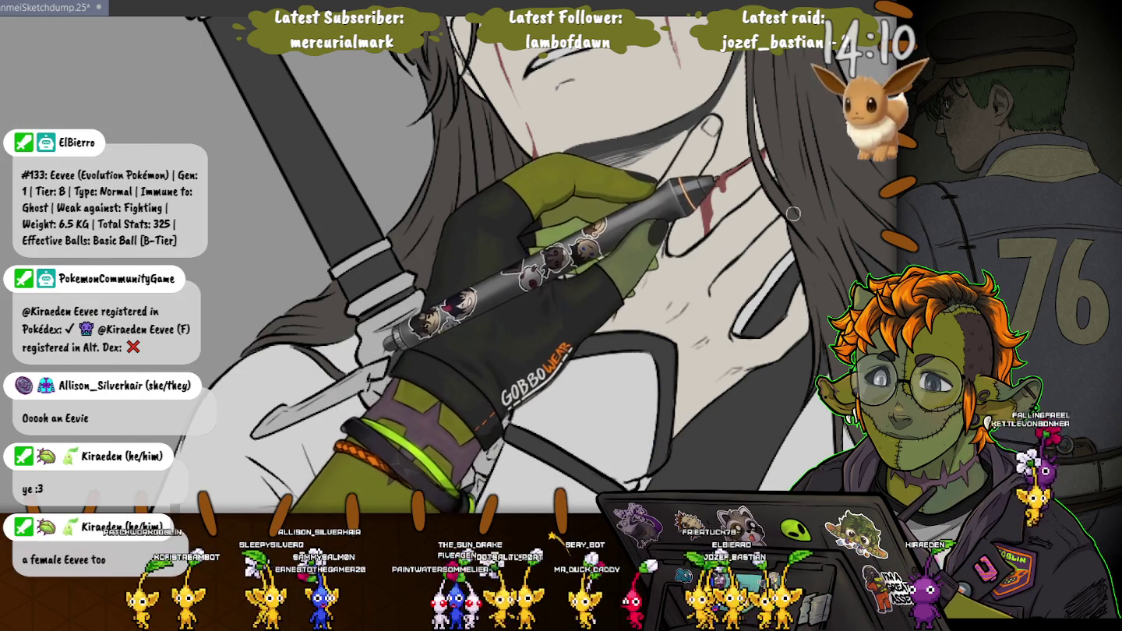
scroll(413, 217, "down", 2)
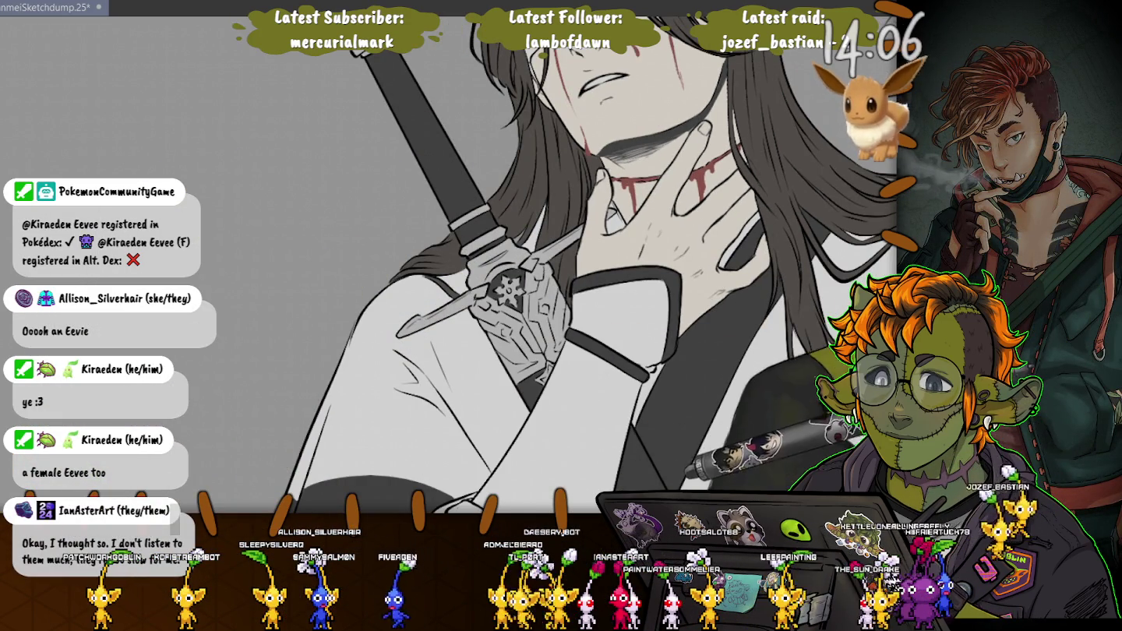
scroll(509, 244, "up", 2)
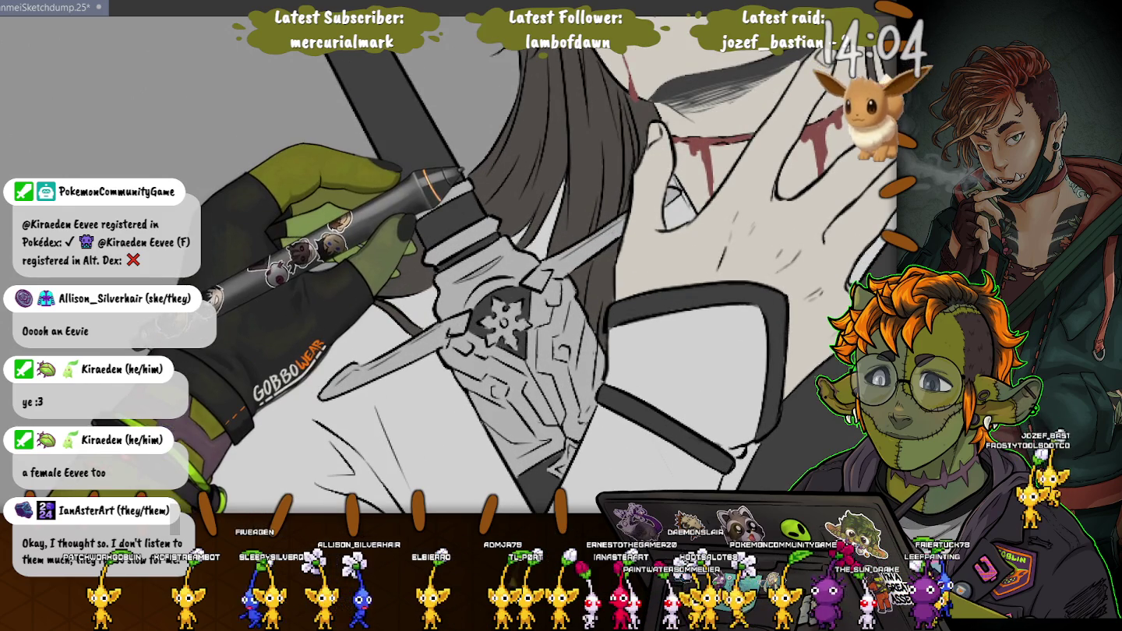
Zoom out over the figure and BRB note, then extend the selection over the robe.
scroll(509, 244, "down", 2)
scroll(509, 244, "down", 2)
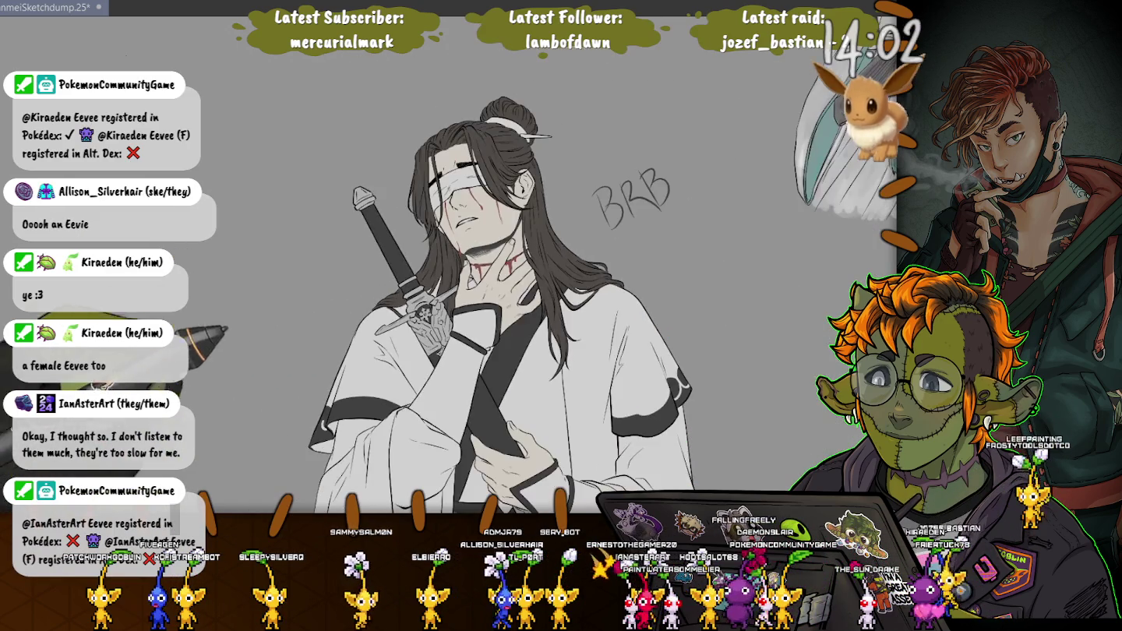
scroll(561, 265, "down", 5)
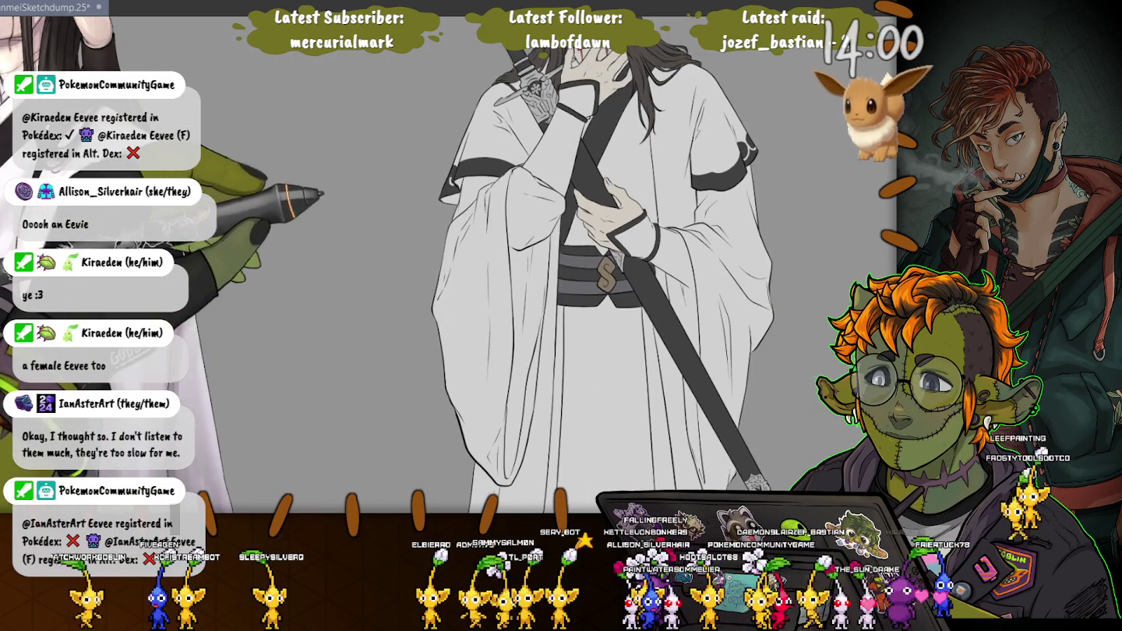
scroll(561, 265, "down", 3)
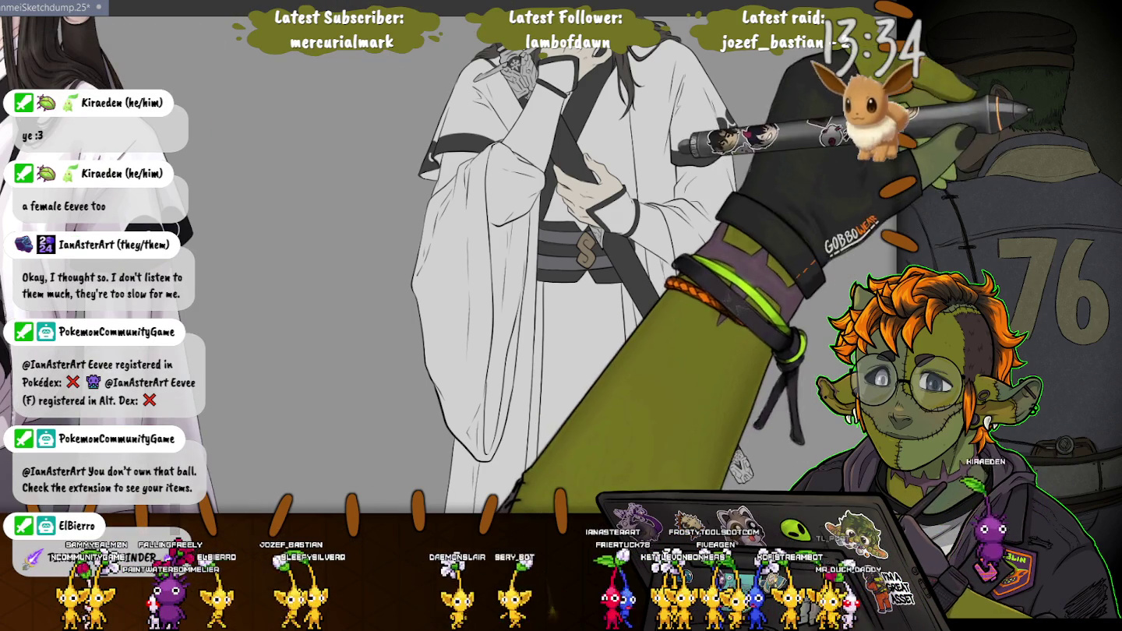
left_click_drag(627, 196, 651, 146)
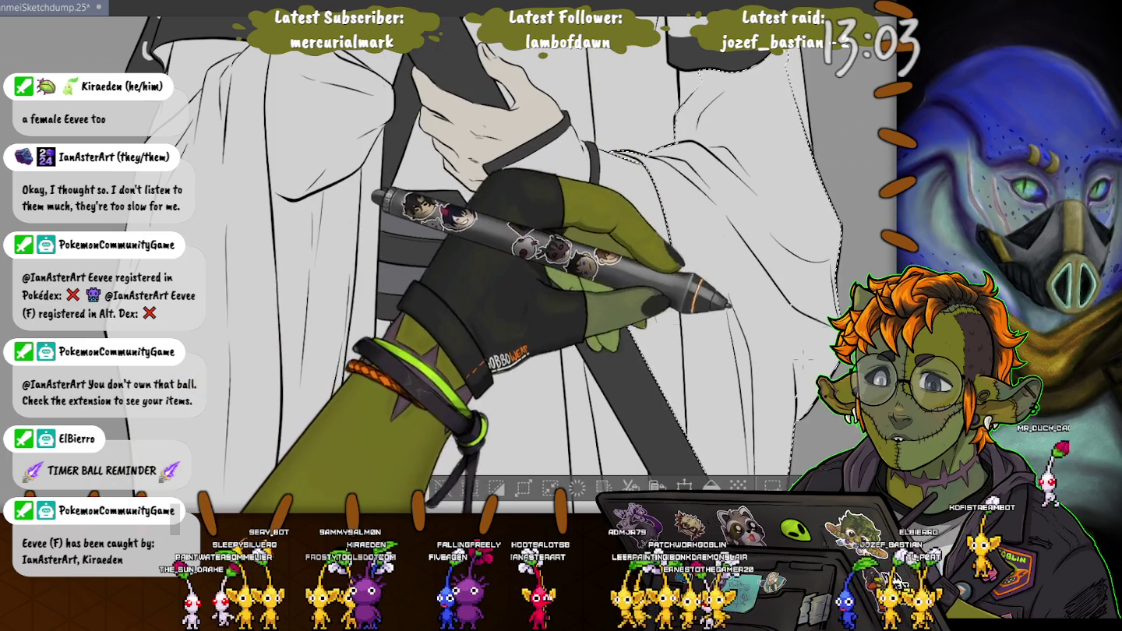
Lasso the lower robe folds below the sash and add the left fold to the selection.
scroll(507, 264, "down", 3)
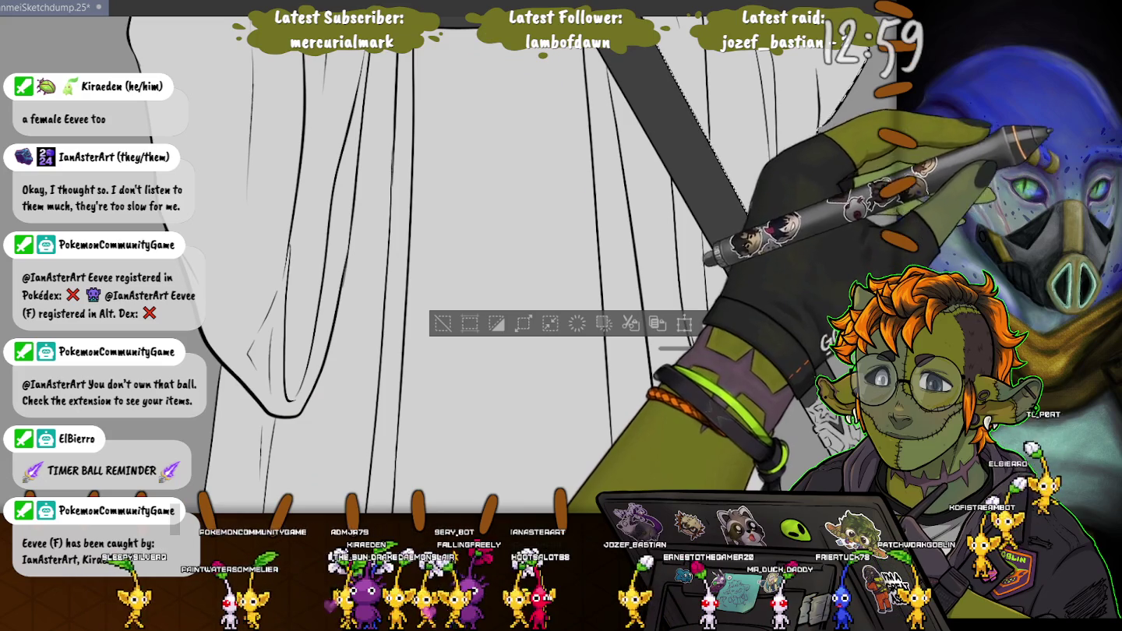
left_click_drag(675, 262, 623, 324)
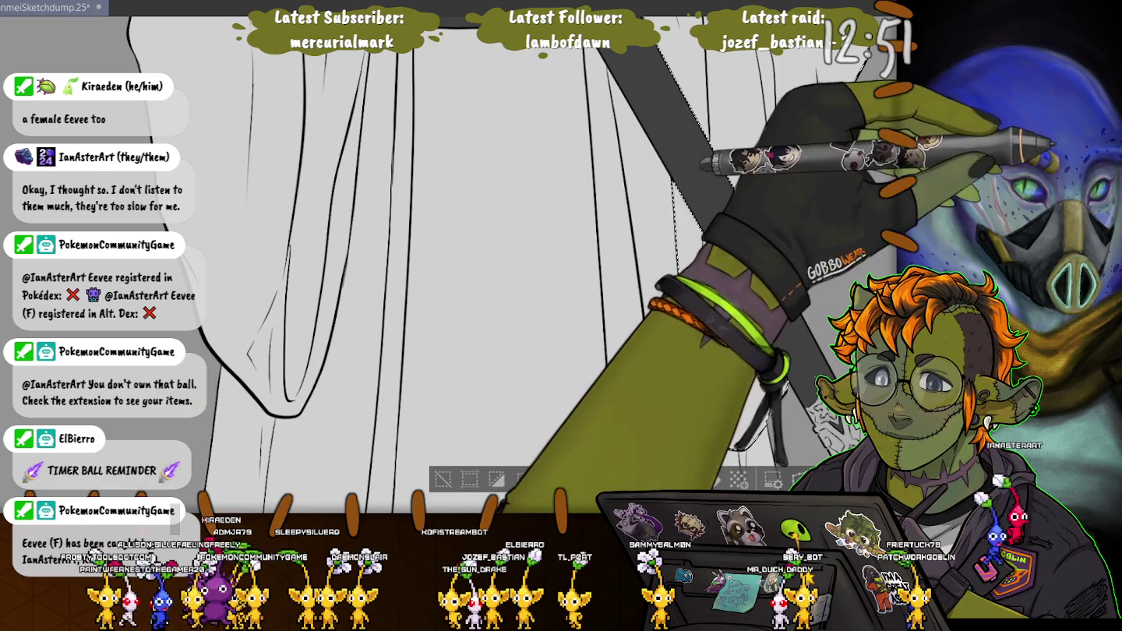
left_click(381, 235)
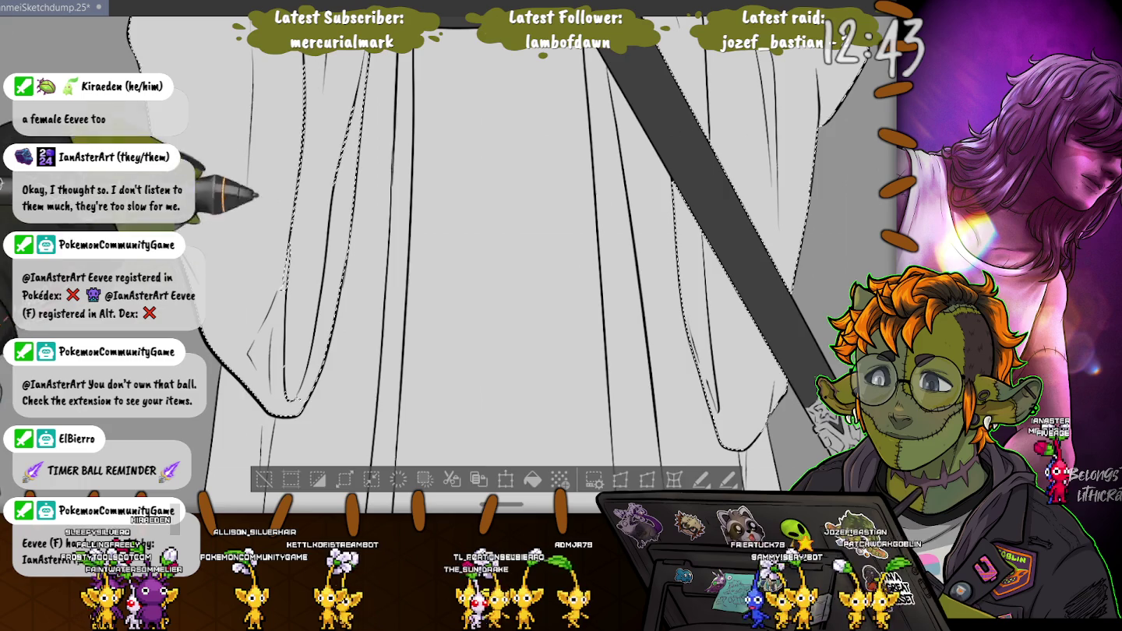
scroll(449, 265, "up", 5)
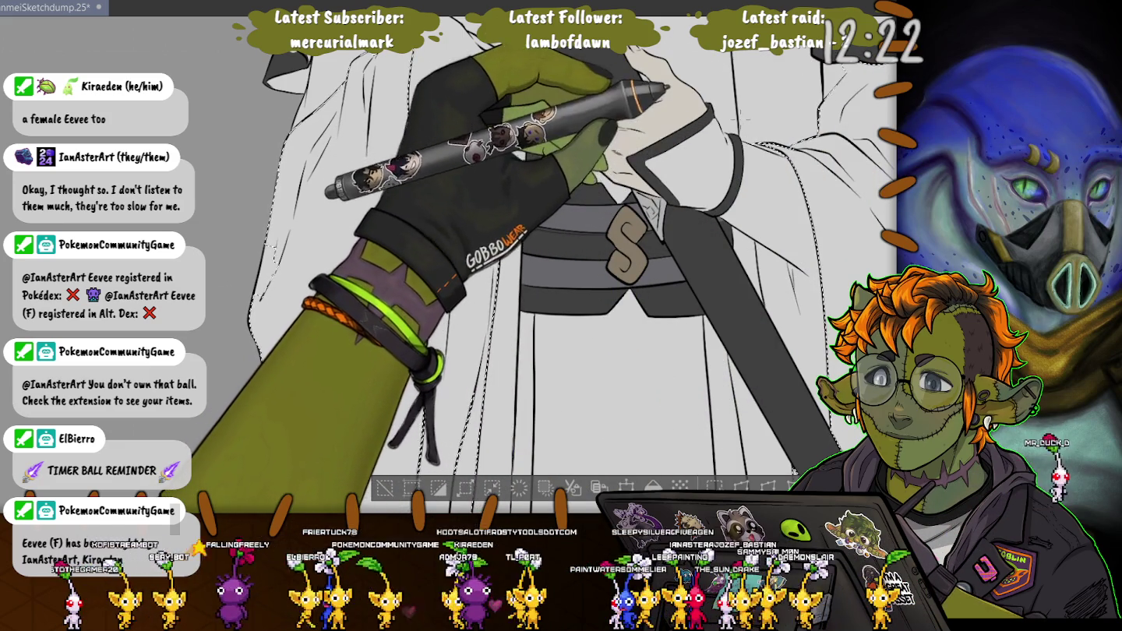
Airbrush grey down the left sleeve, undoing the first pass and repainting it along its length.
scroll(546, 273, "down", 3)
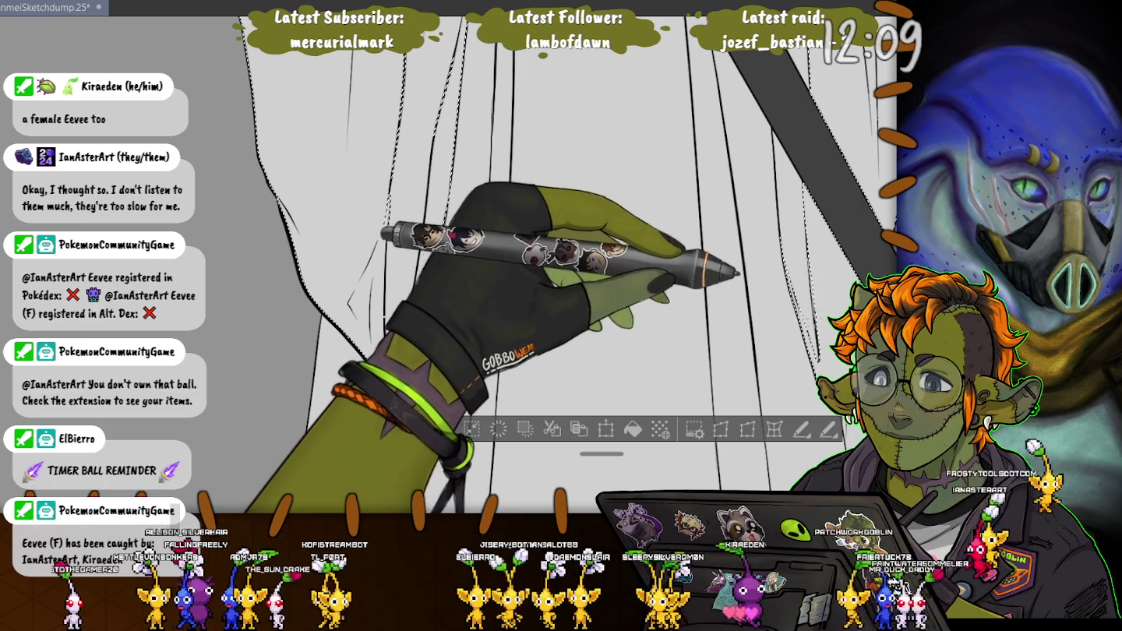
scroll(572, 303, "up", 3)
scroll(571, 304, "down", 2)
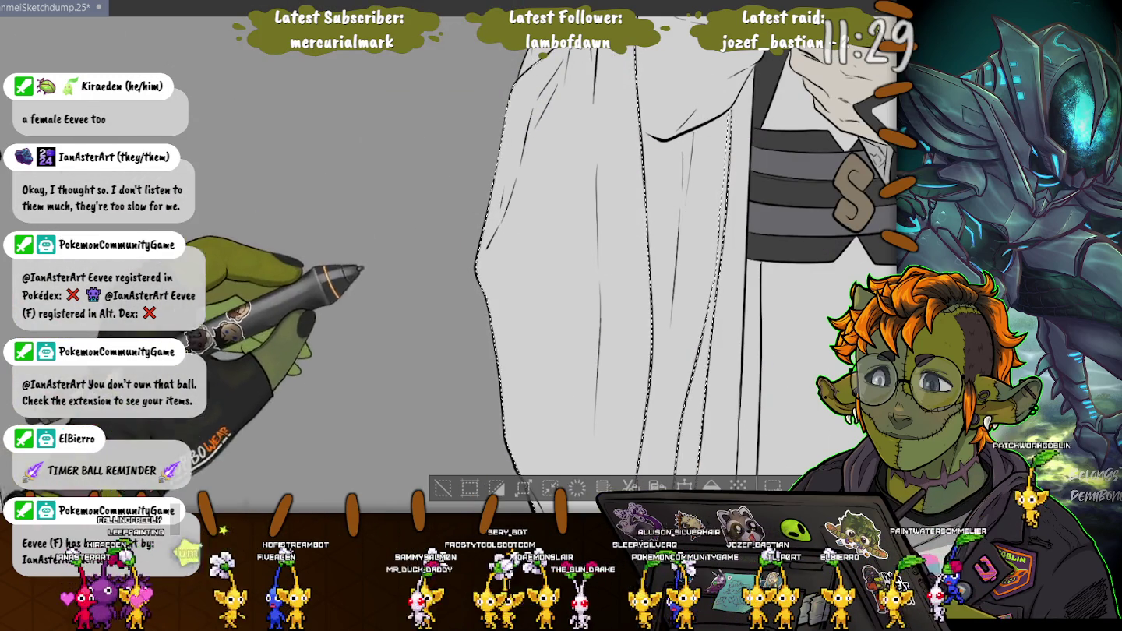
key("ctrl+minus")
scroll(623, 257, "down", 2)
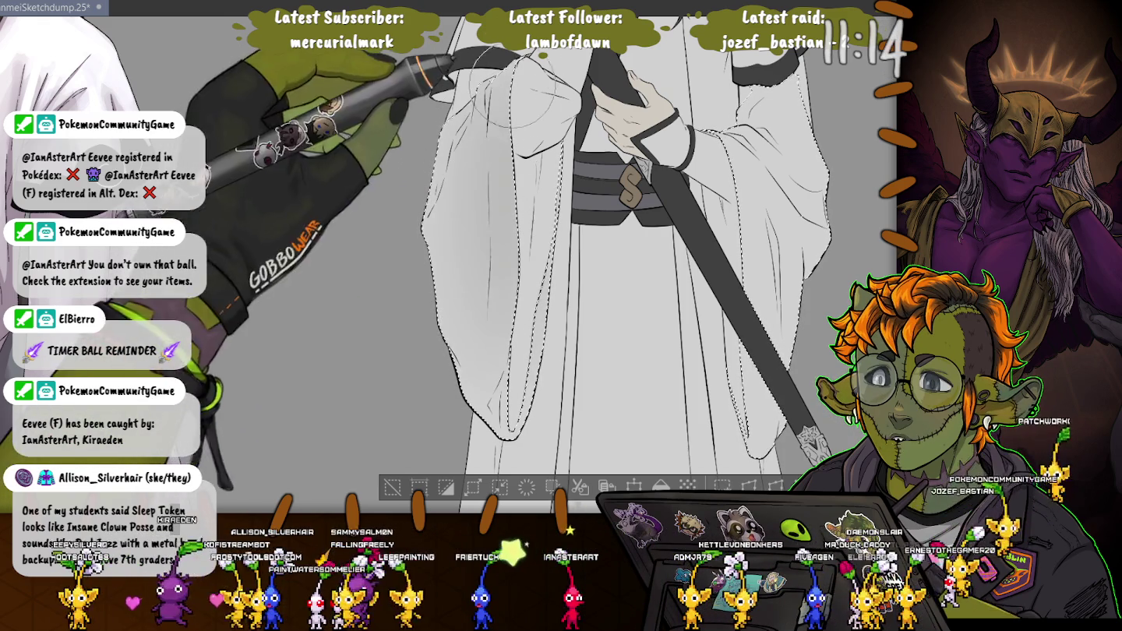
left_click_drag(549, 234, 472, 372)
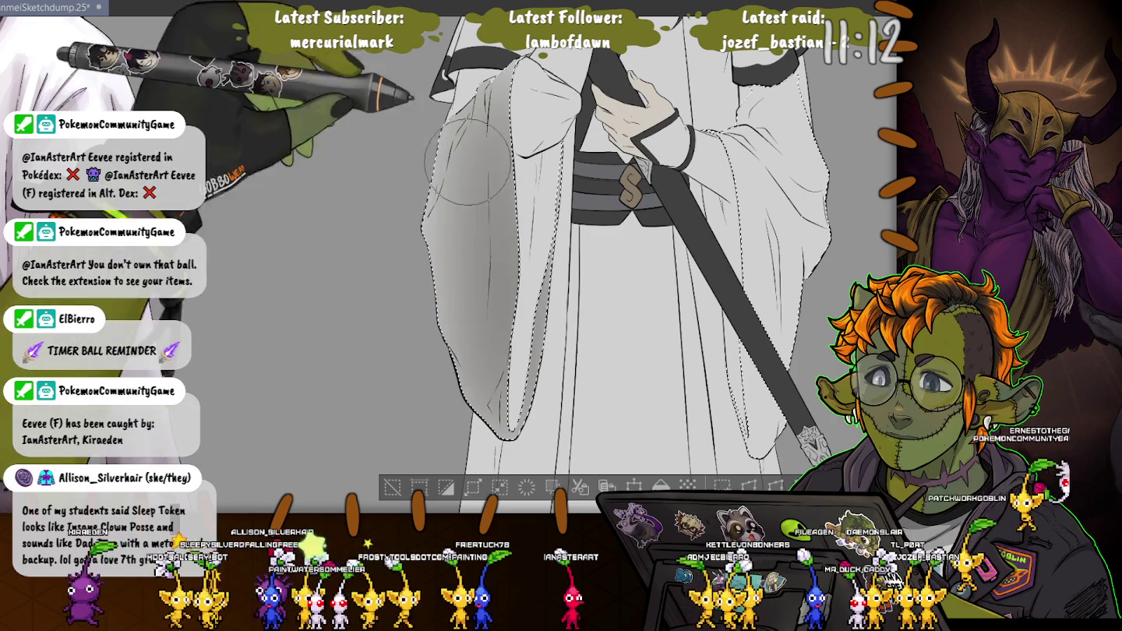
key("ctrl+z")
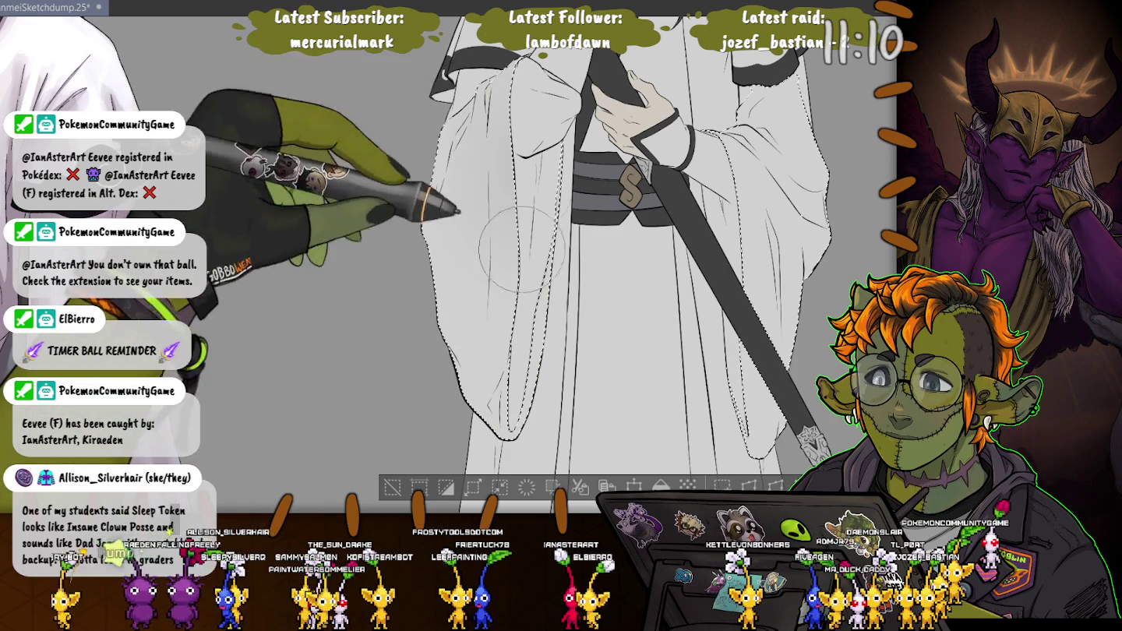
mouse_move(518, 186)
left_mouse_down()
mouse_move(506, 395)
mouse_move(489, 334)
left_mouse_up()
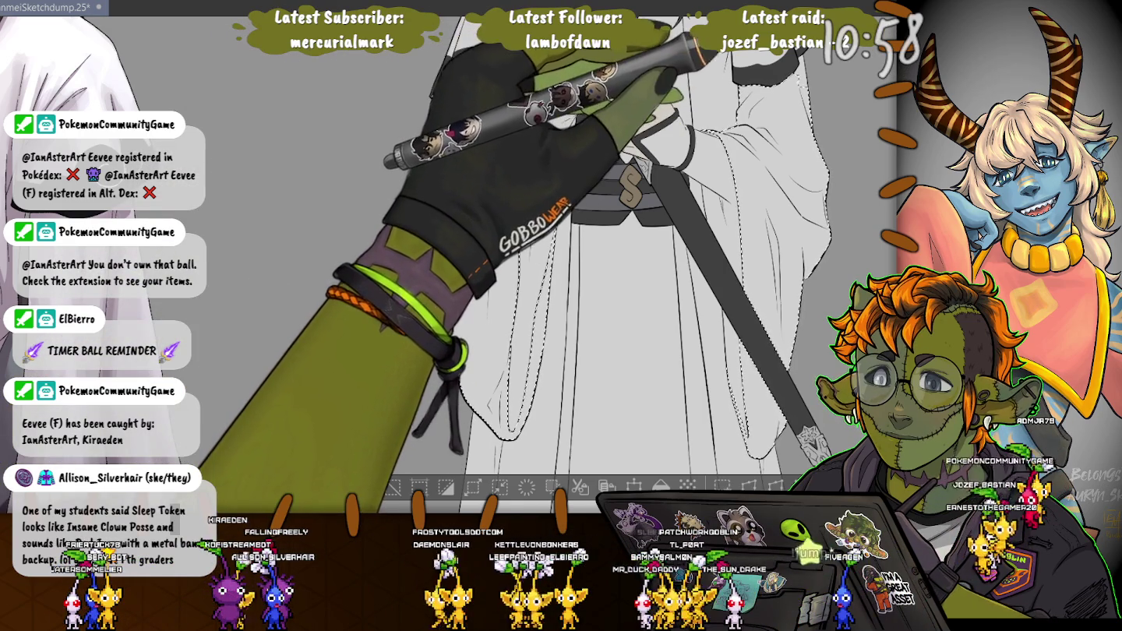
scroll(529, 257, "up", 1)
Sketch faint strokes on the robe cloth near the belt and rotate the canvas clockwise.
scroll(561, 265, "up", 2)
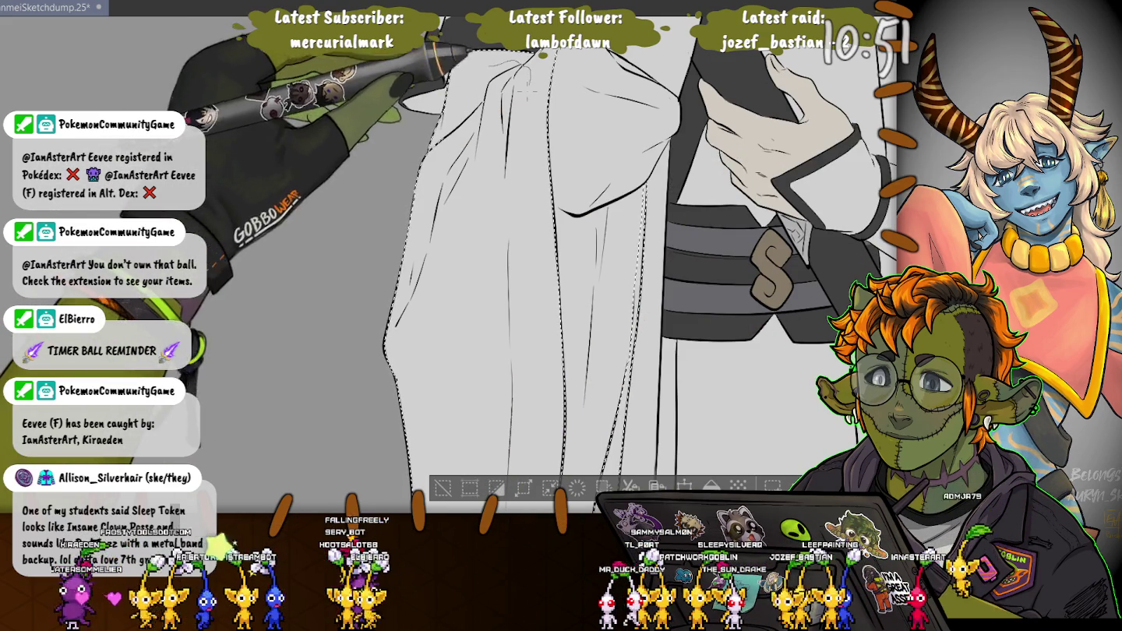
left_click_drag(514, 69, 440, 199)
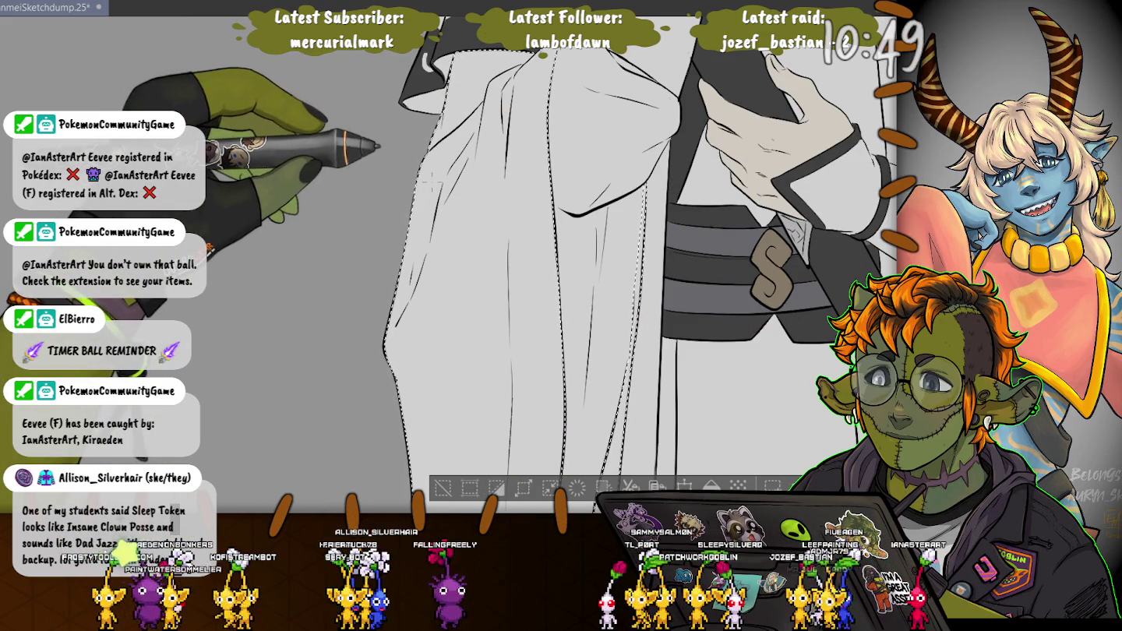
left_click_drag(545, 272, 593, 327)
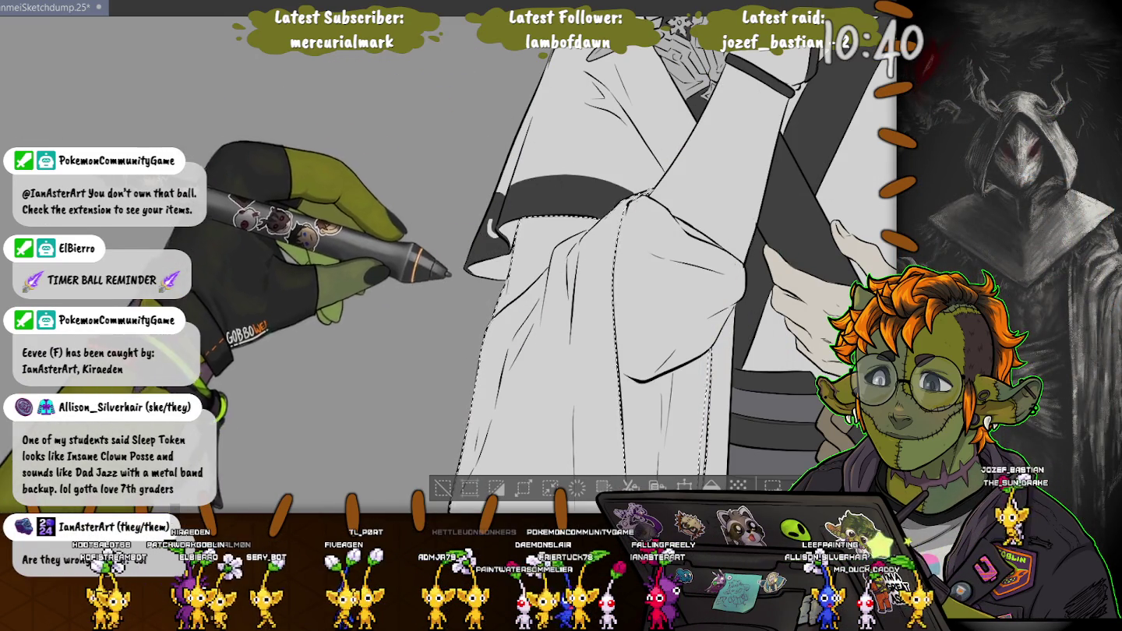
scroll(678, 250, "up", 3)
scroll(677, 250, "down", 3)
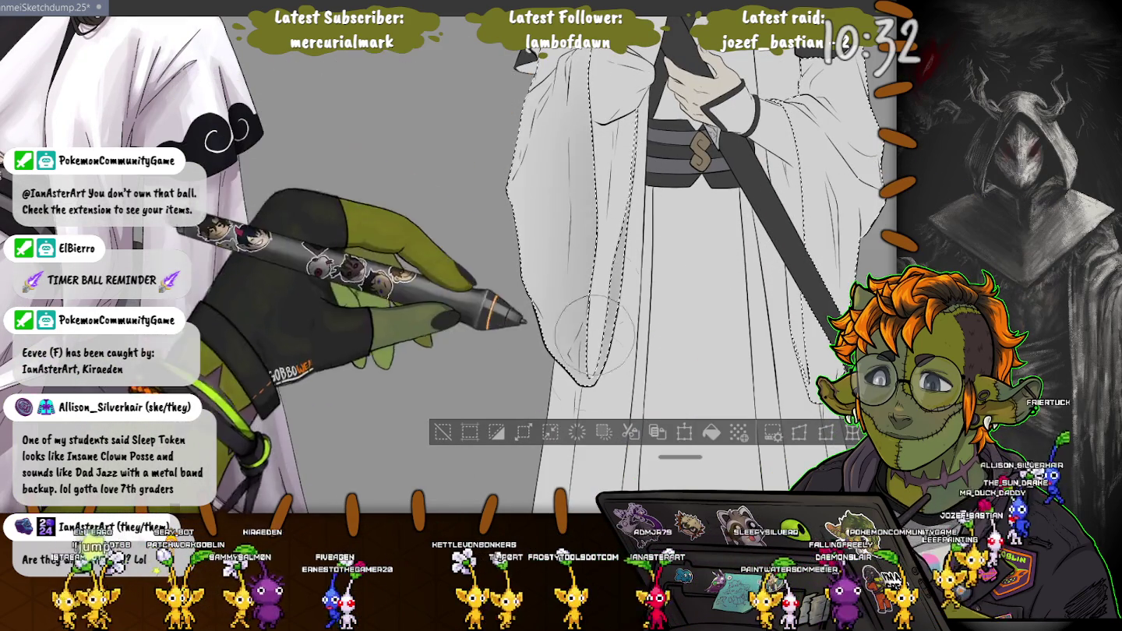
Build up and soften the left sleeve's grey shading, then deselect and fit the whole figure to the window.
mouse_move(608, 289)
left_mouse_down()
mouse_move(623, 156)
mouse_move(555, 163)
mouse_move(592, 116)
left_mouse_up()
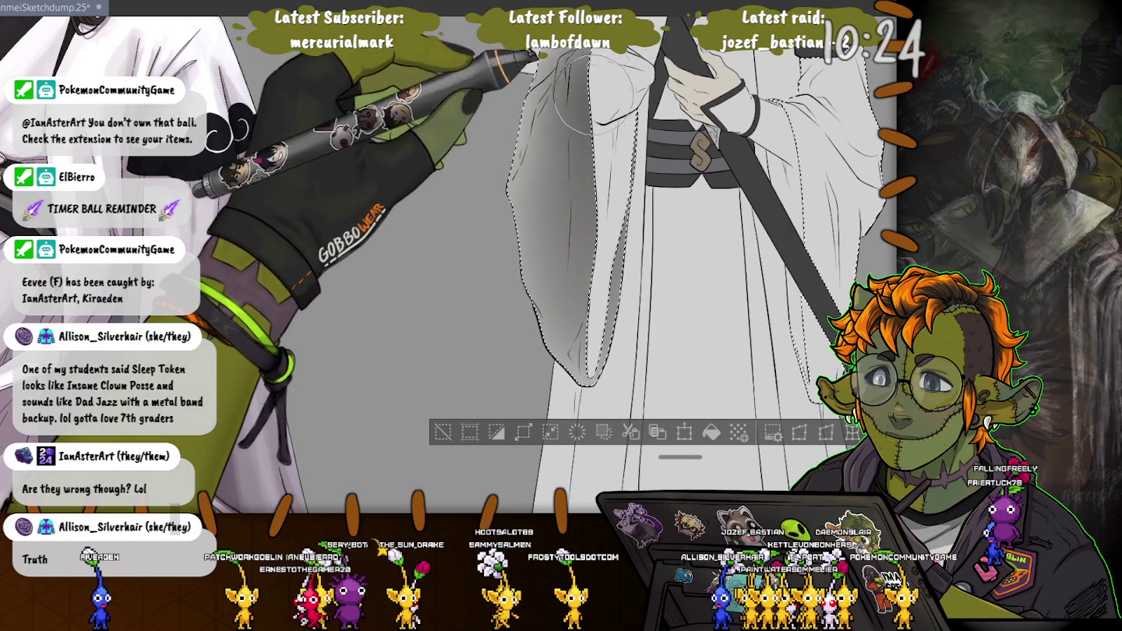
mouse_move(562, 117)
left_mouse_down()
mouse_move(561, 265)
mouse_move(608, 156)
left_mouse_up()
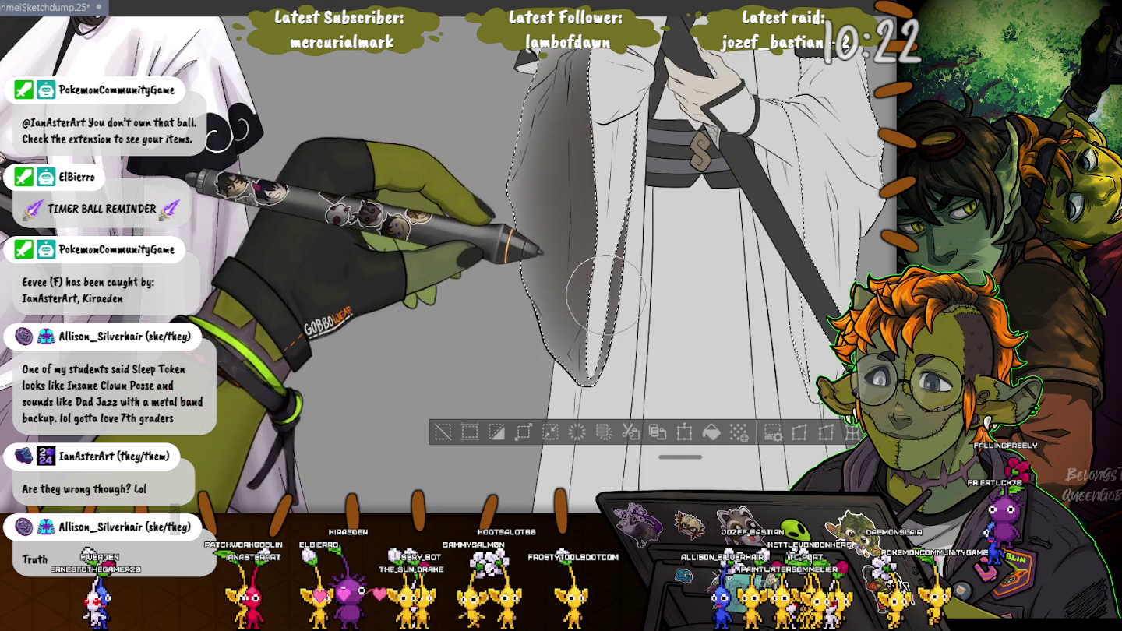
mouse_move(533, 257)
left_mouse_down()
mouse_move(543, 299)
mouse_move(570, 328)
left_mouse_up()
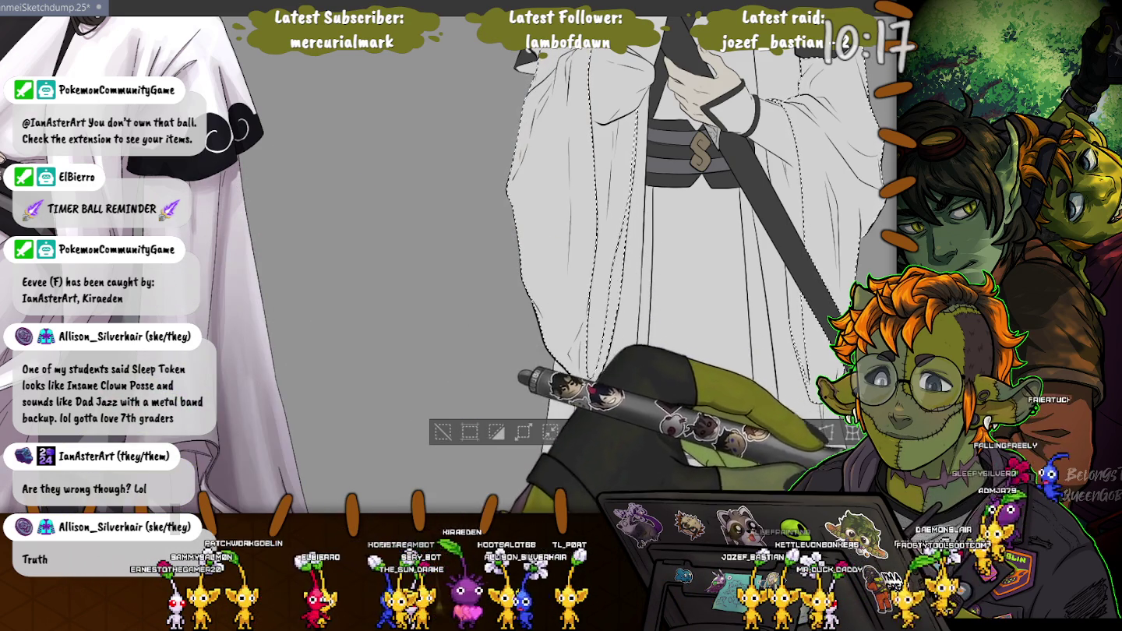
mouse_move(562, 178)
left_mouse_down()
mouse_move(545, 253)
mouse_move(615, 105)
mouse_move(555, 161)
left_mouse_up()
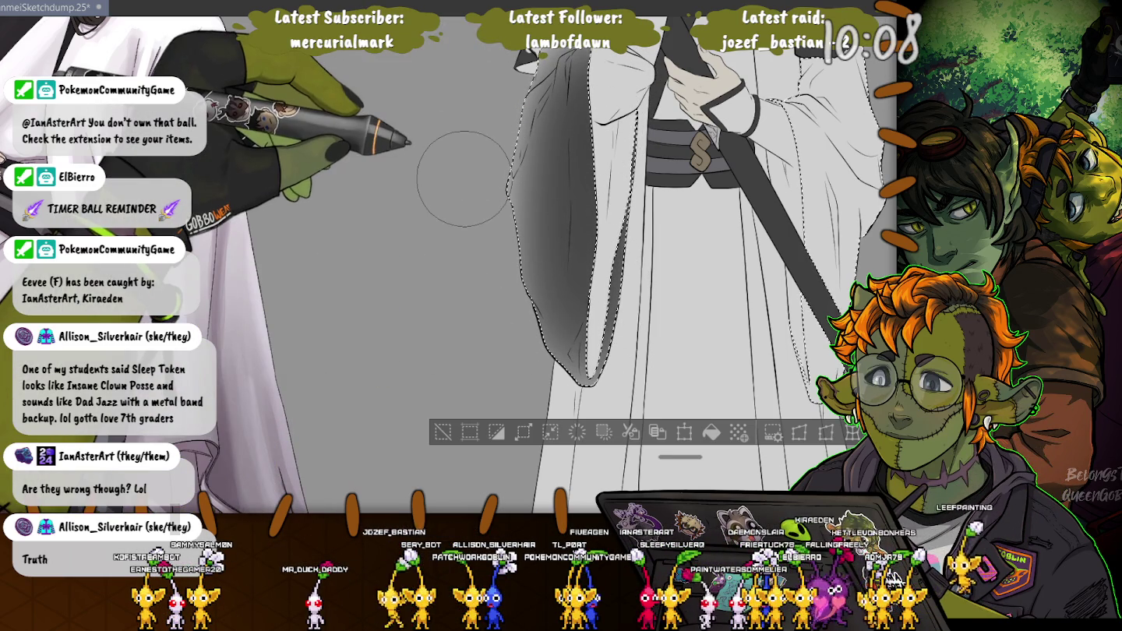
left_click_drag(604, 295, 588, 116)
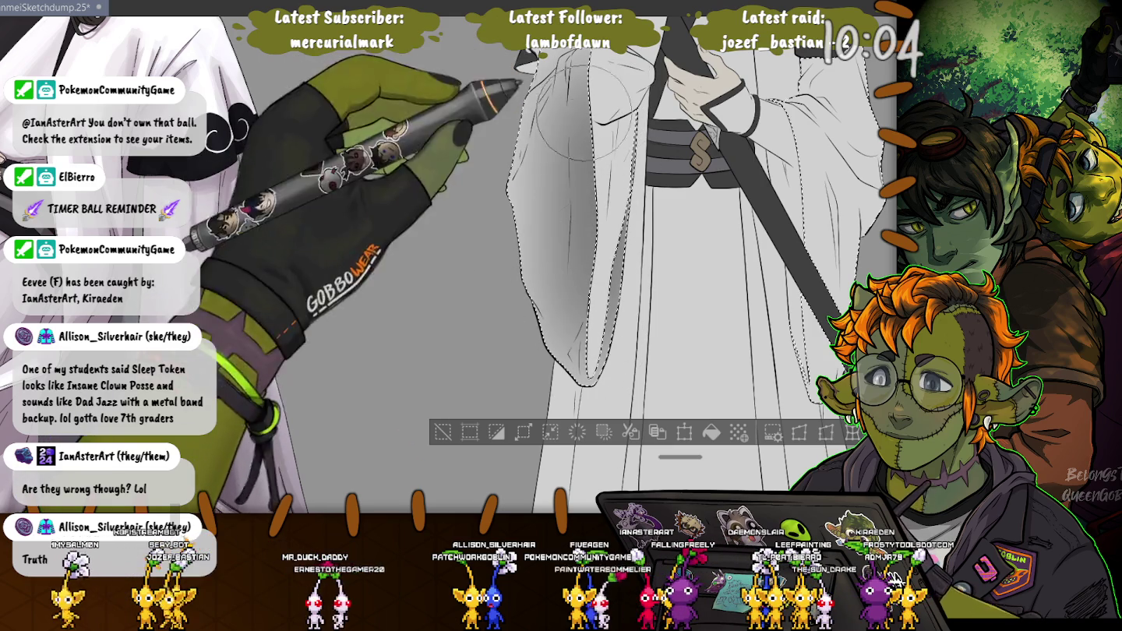
left_click_drag(592, 116, 577, 143)
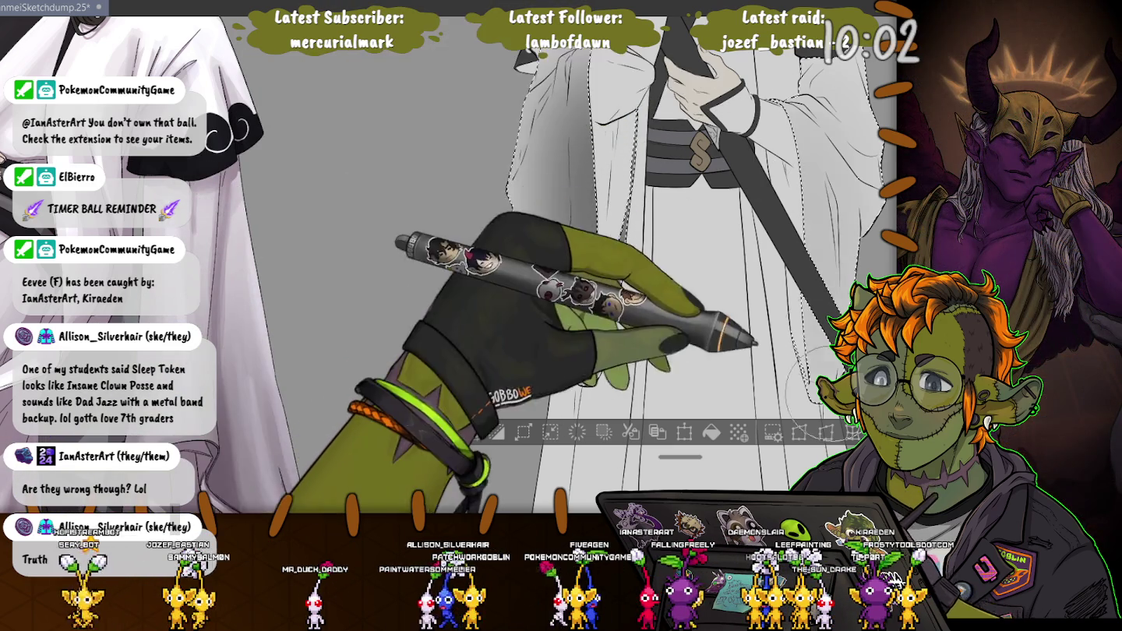
left_click_drag(577, 156, 561, 327)
key("ctrl+d")
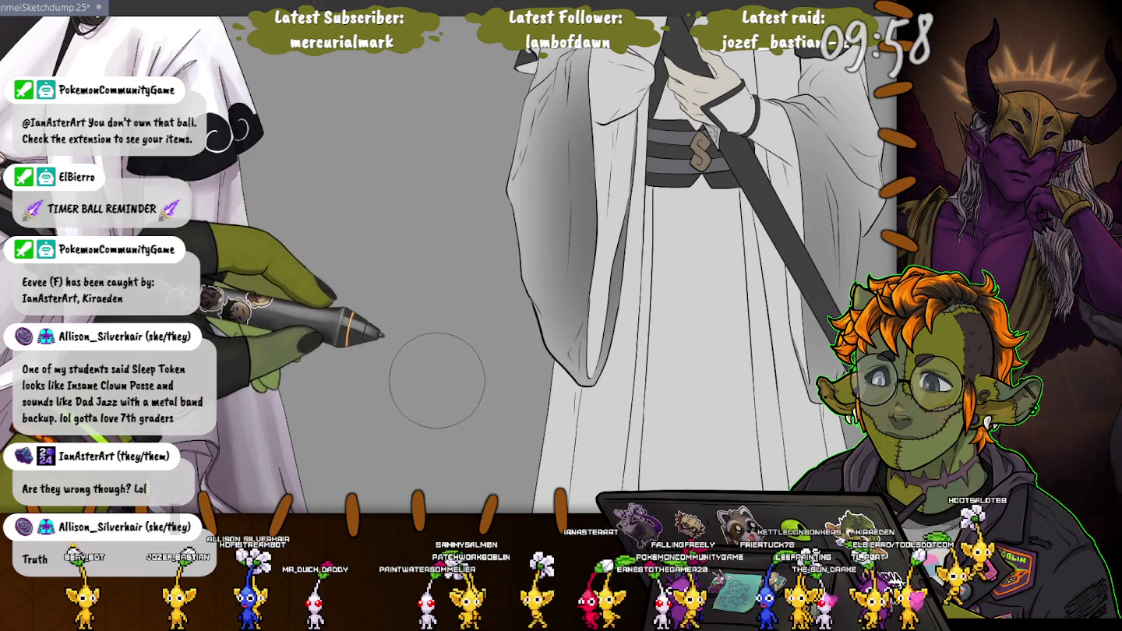
key("ctrl+0")
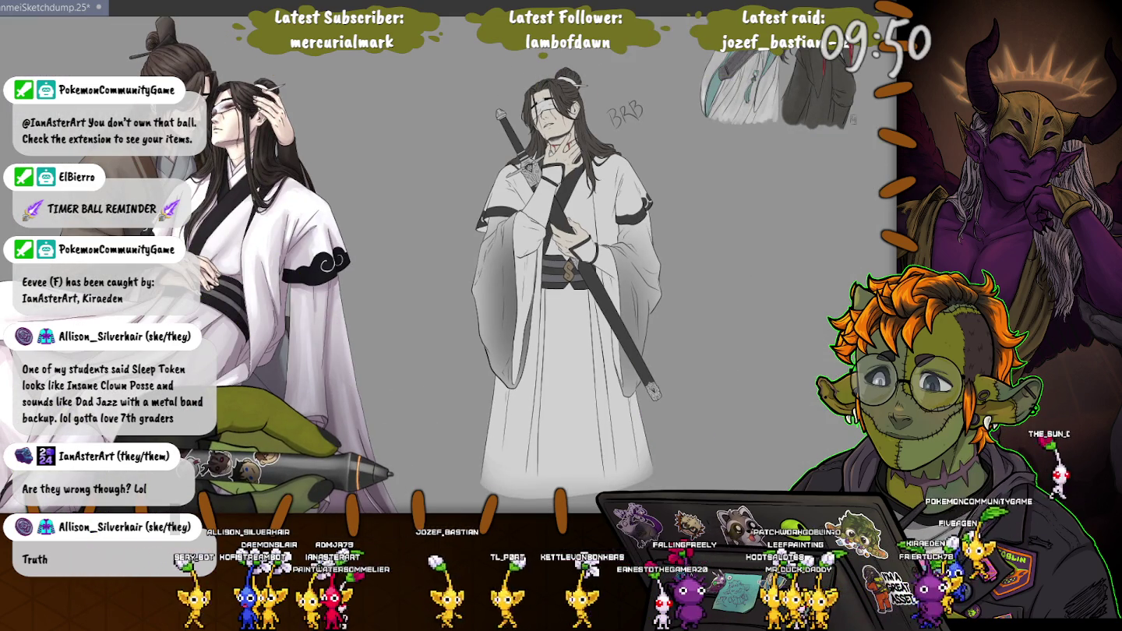
Lasso the BRB note beside the figure's head, remove it, and clear the selection.
left_click(493, 352)
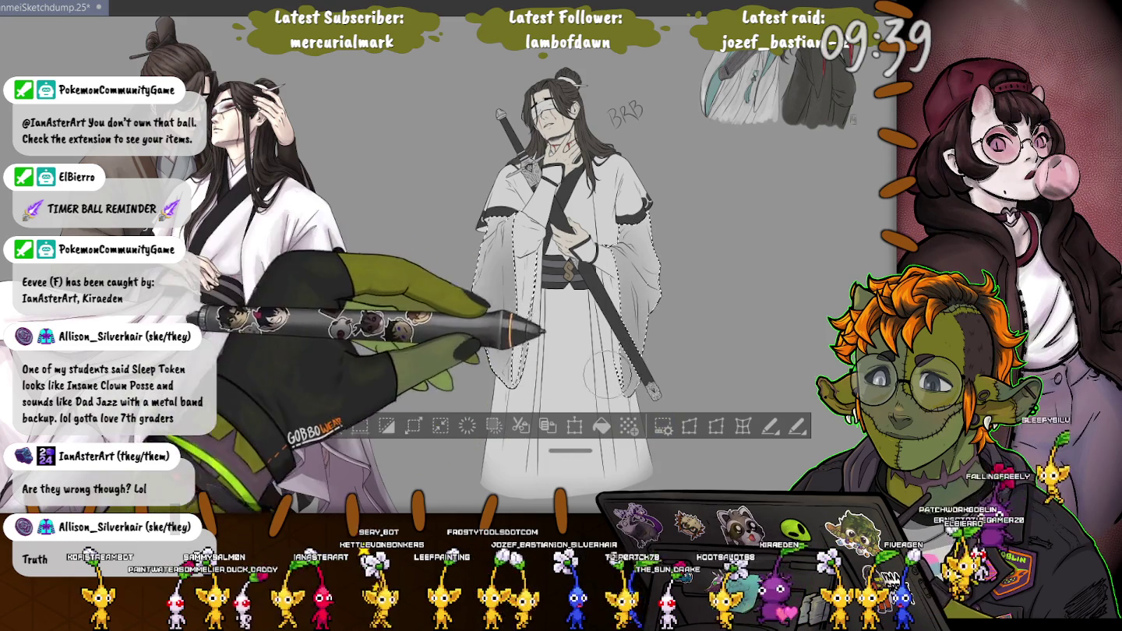
key("ctrl+d")
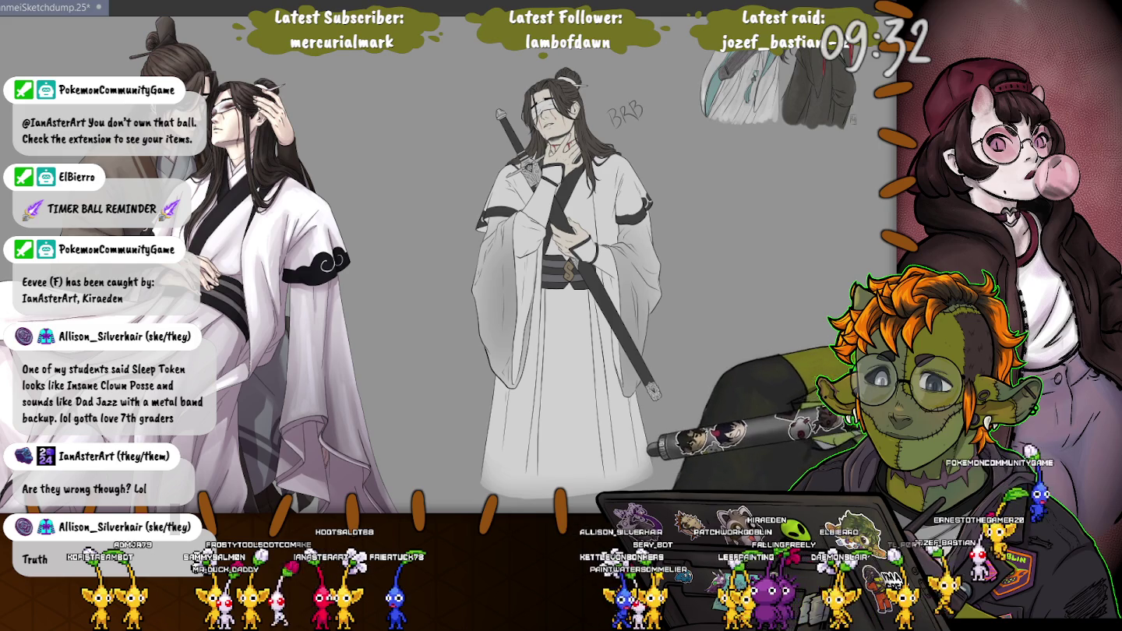
left_click_drag(629, 81, 628, 84)
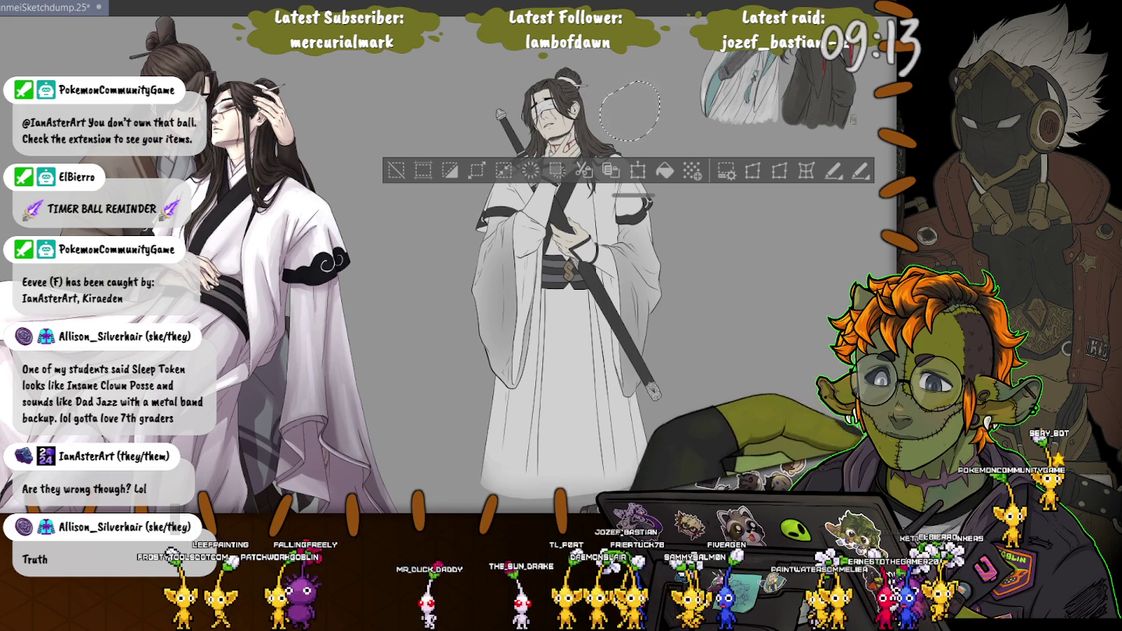
left_click(398, 148)
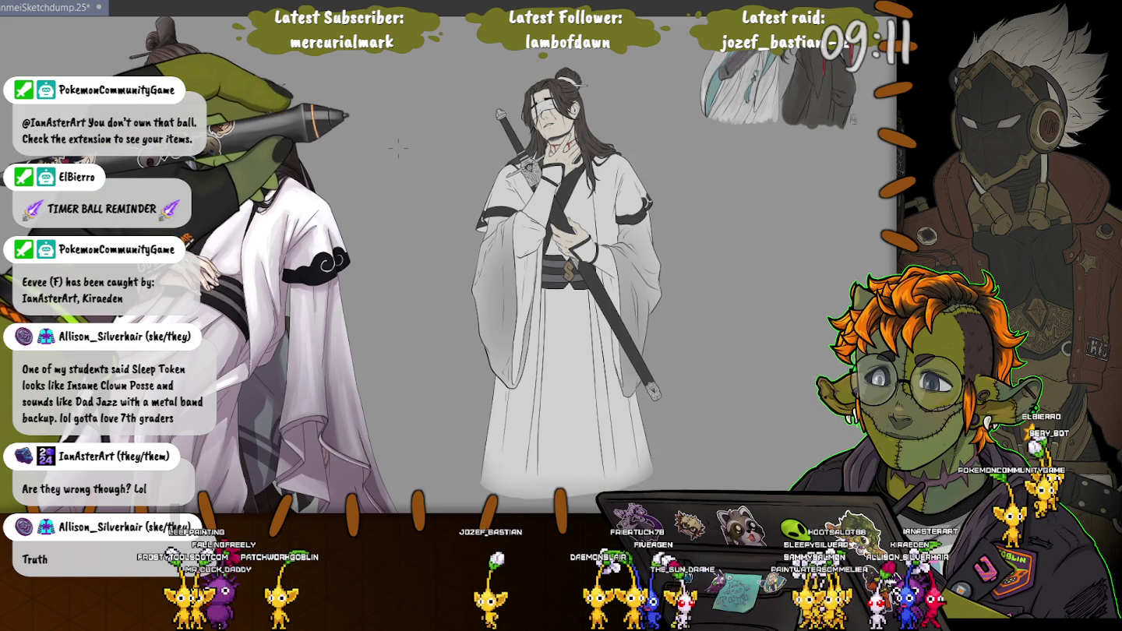